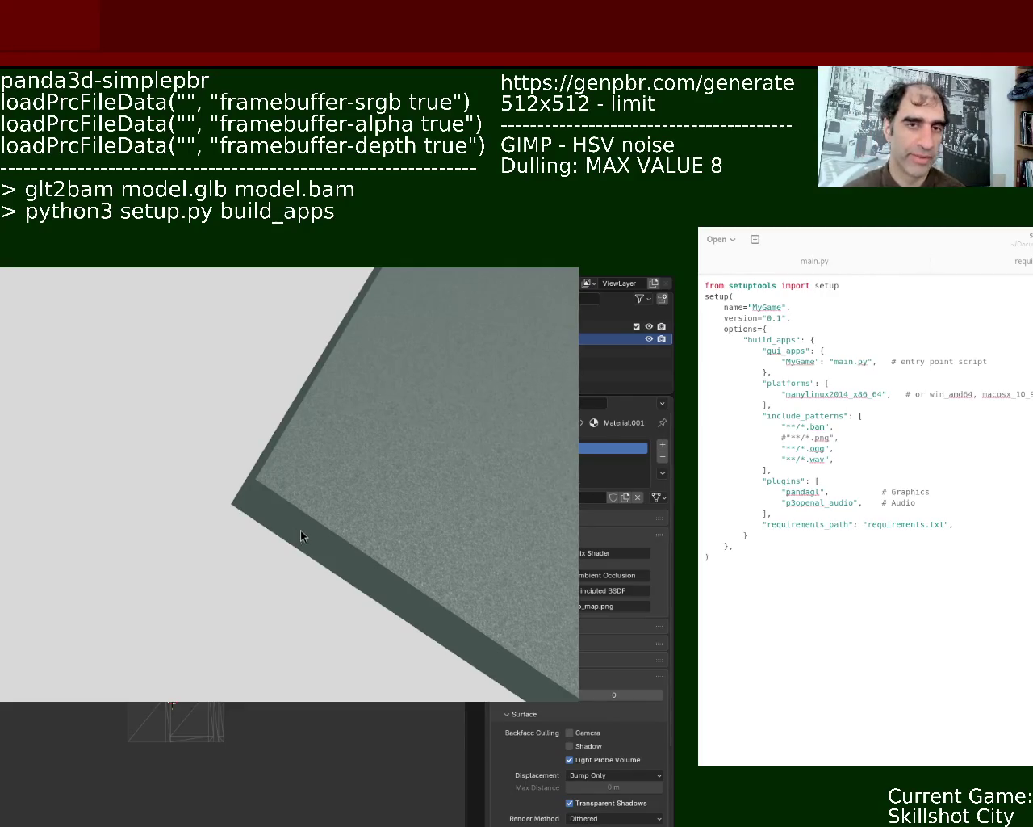
Step: Orbit the Panda3D view to the slab's top face and thick edge, then move the setup.py editor left
{"action": "mouse_move", "coordinate": [495, 634]}
{"action": "middle_mouse_down"}
{"action": "mouse_move", "coordinate": [447, 492]}
{"action": "mouse_move", "coordinate": [423, 504]}
{"action": "mouse_move", "coordinate": [310, 424]}
{"action": "mouse_move", "coordinate": [185, 433]}
{"action": "mouse_move", "coordinate": [470, 438]}
{"action": "middle_mouse_up"}
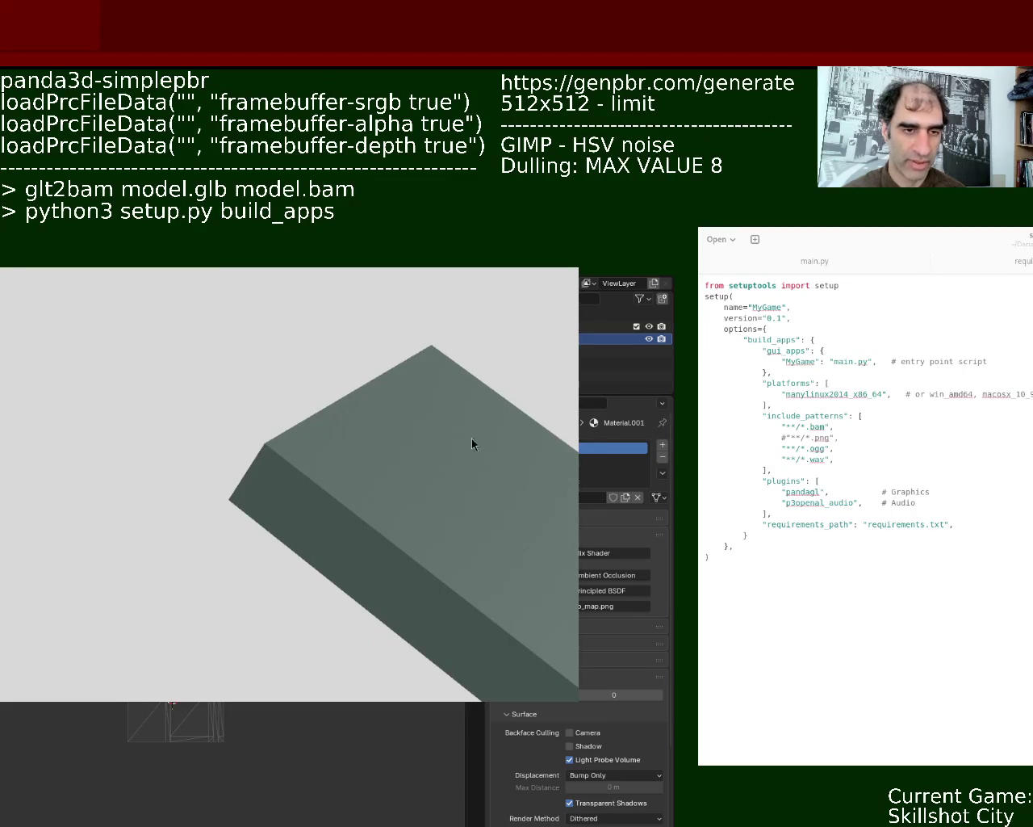
{"action": "key", "text": "alt+F7"}
{"action": "left_click", "coordinate": [341, 547]}
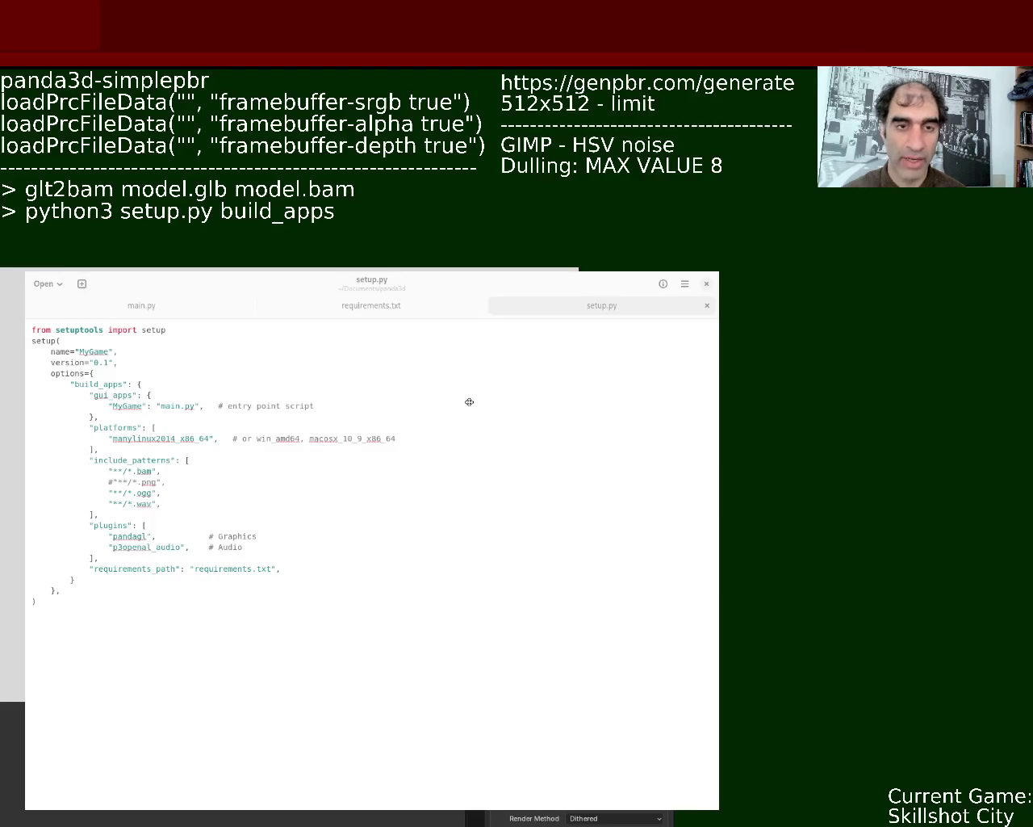
Step: Enlarge the setup.py editor window from its corner so it covers the 3D view
{"action": "key", "text": "alt+F7"}
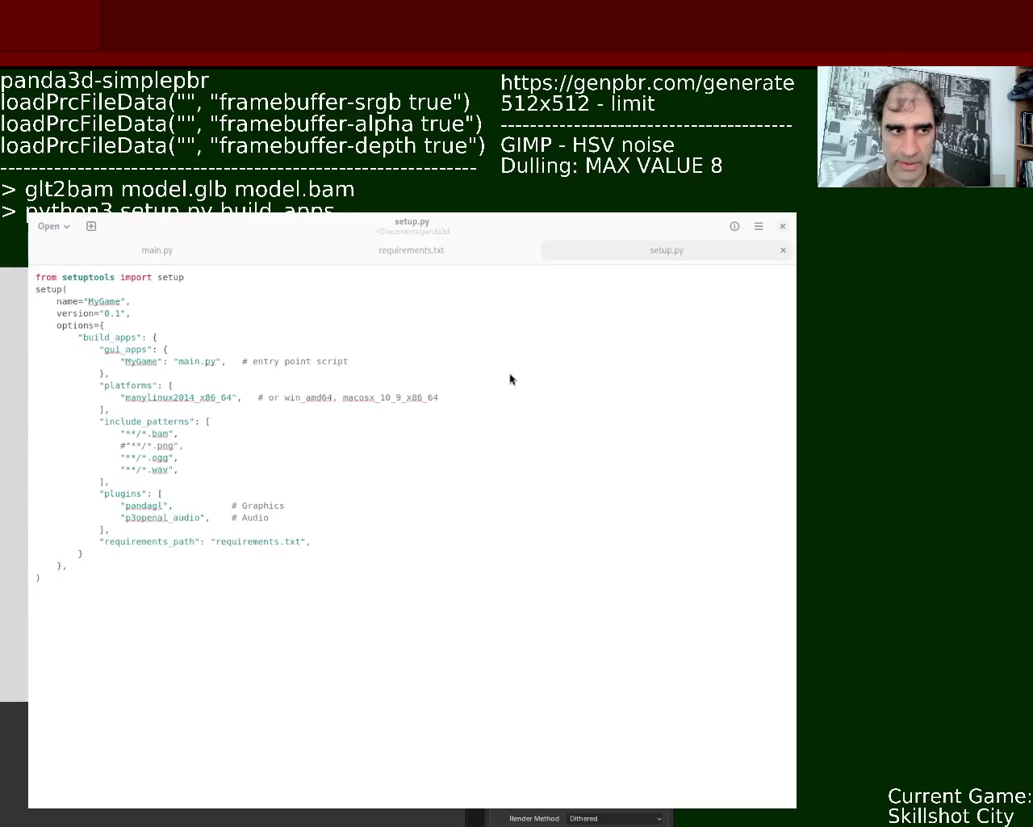
{"action": "left_click", "coordinate": [436, 431]}
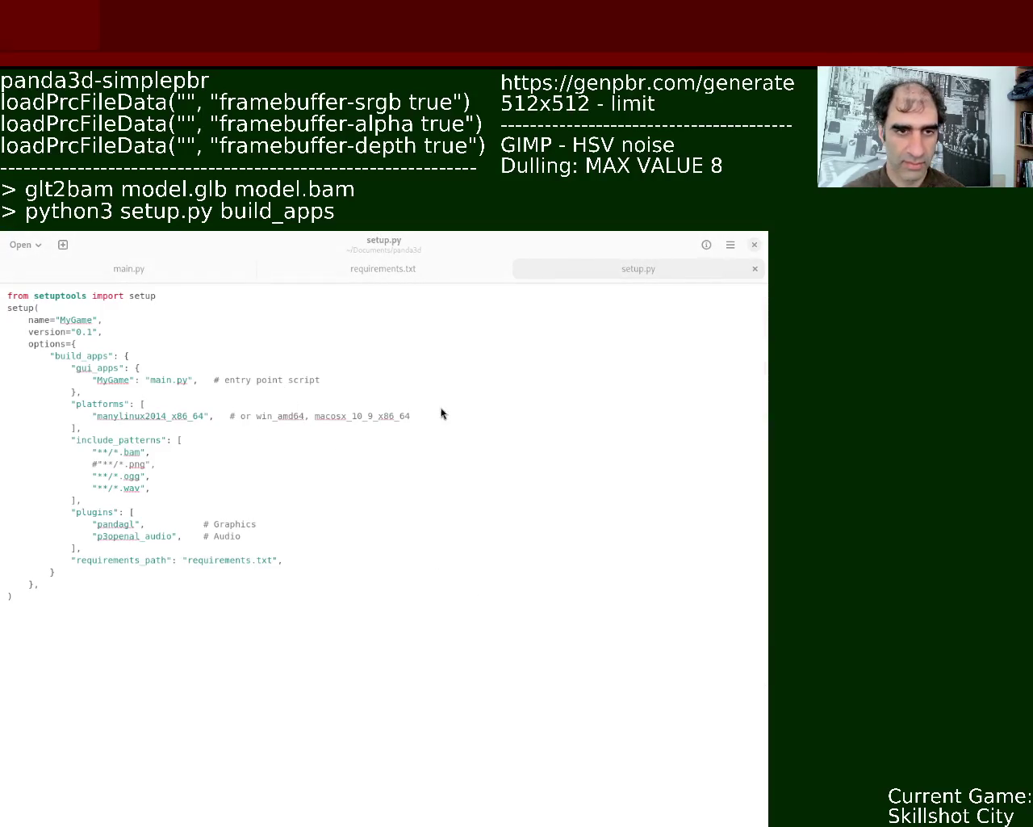
{"action": "mouse_move", "coordinate": [769, 471]}
{"action": "left_mouse_down"}
{"action": "mouse_move", "coordinate": [767, 554]}
{"action": "mouse_move", "coordinate": [768, 464]}
{"action": "left_mouse_up"}
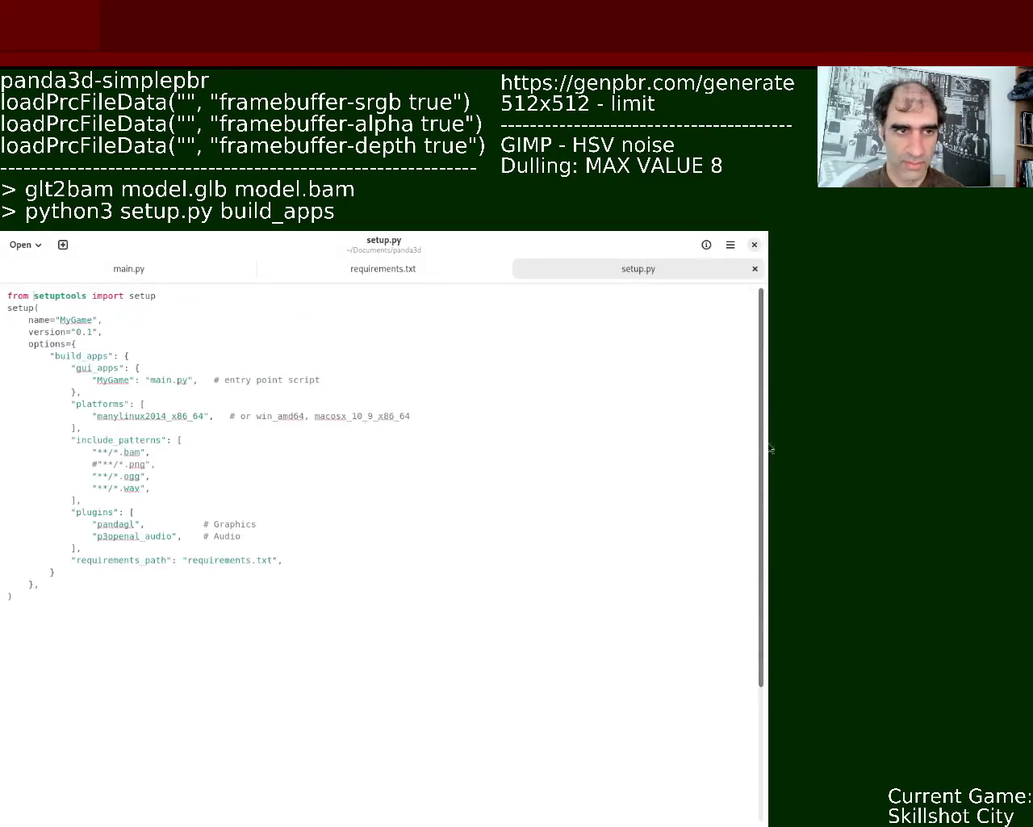
Step: Show requirements.txt, listing panda3d and panda3d-simplepbr, in the text editor
{"action": "left_click", "coordinate": [420, 272]}
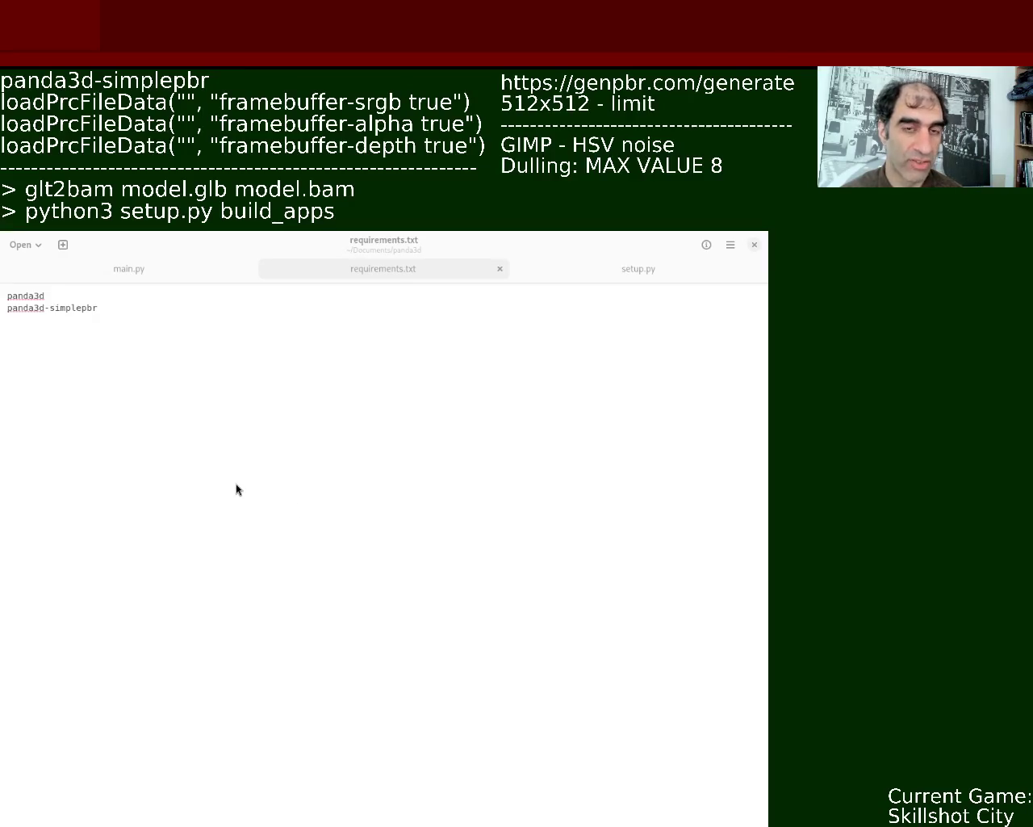
Step: Move the text editor window right and up to uncover Blender's 3D view of the slab
{"action": "left_click_drag", "start_coordinate": [298, 537], "coordinate": [522, 451], "text": "super"}
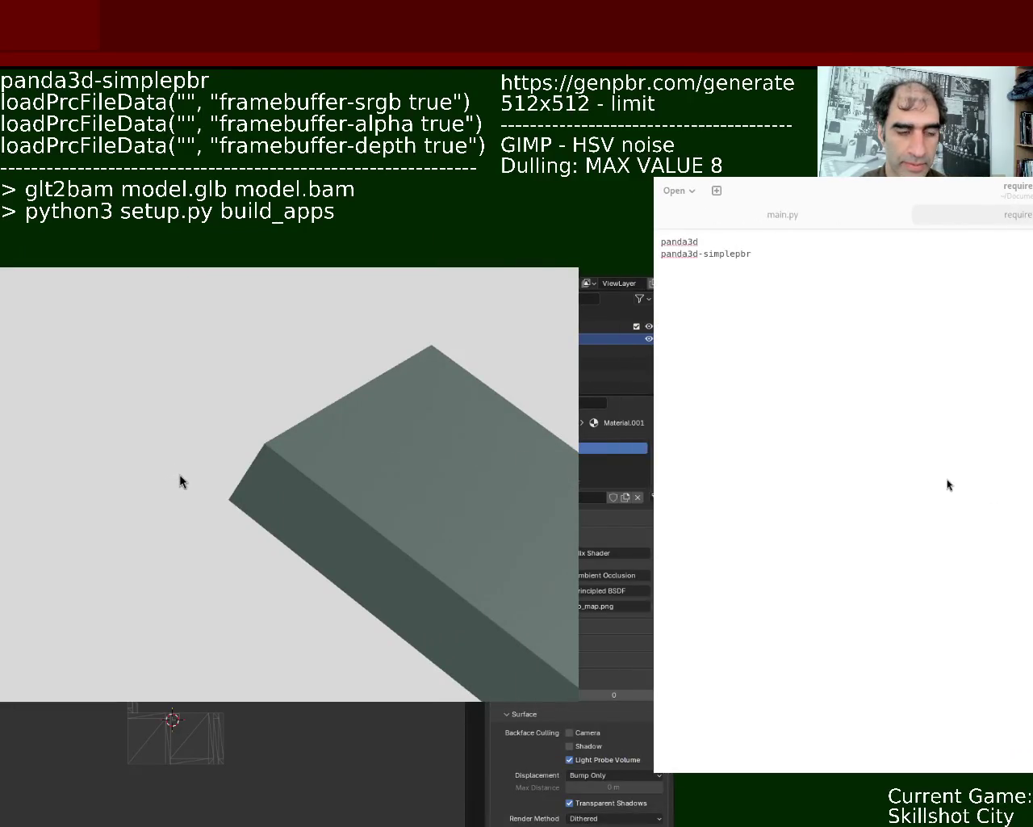
Step: Move the game preview aside and show Material.001's shader nodes, including SpecularMap.png, in the lower area
{"action": "left_click_drag", "start_coordinate": [138, 477], "coordinate": [362, 556], "text": "super"}
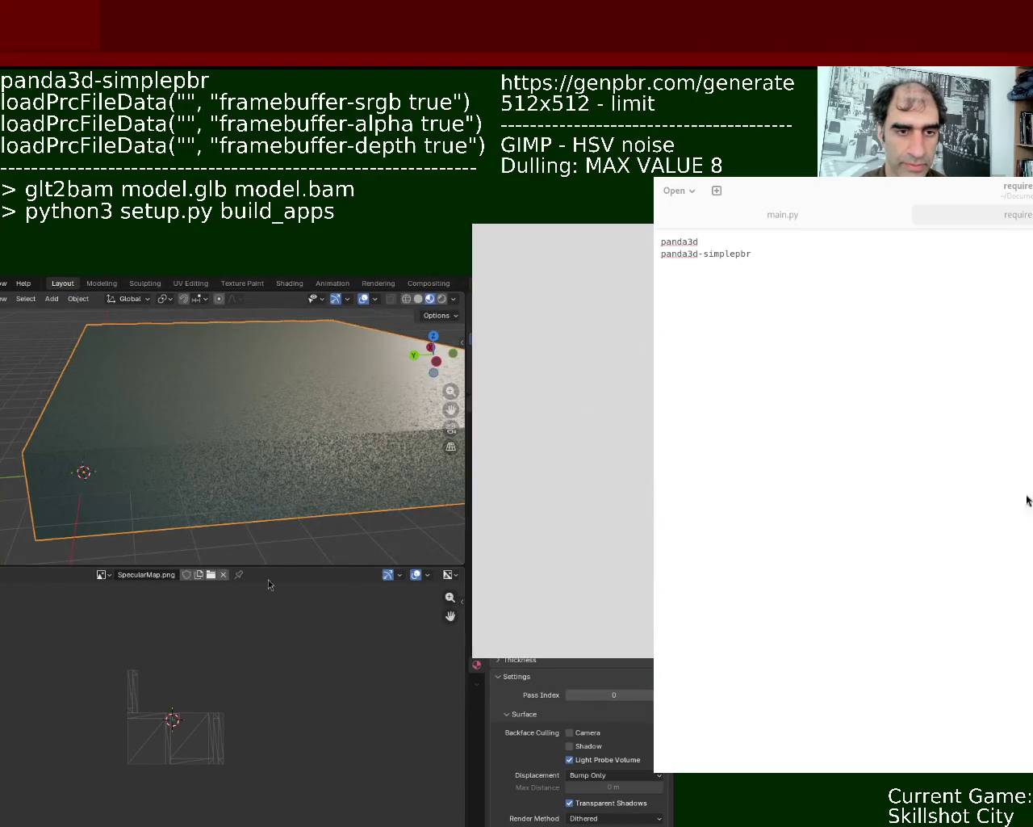
{"action": "key", "text": "Up"}
{"action": "key", "text": "Return"}
{"action": "key", "text": "x"}
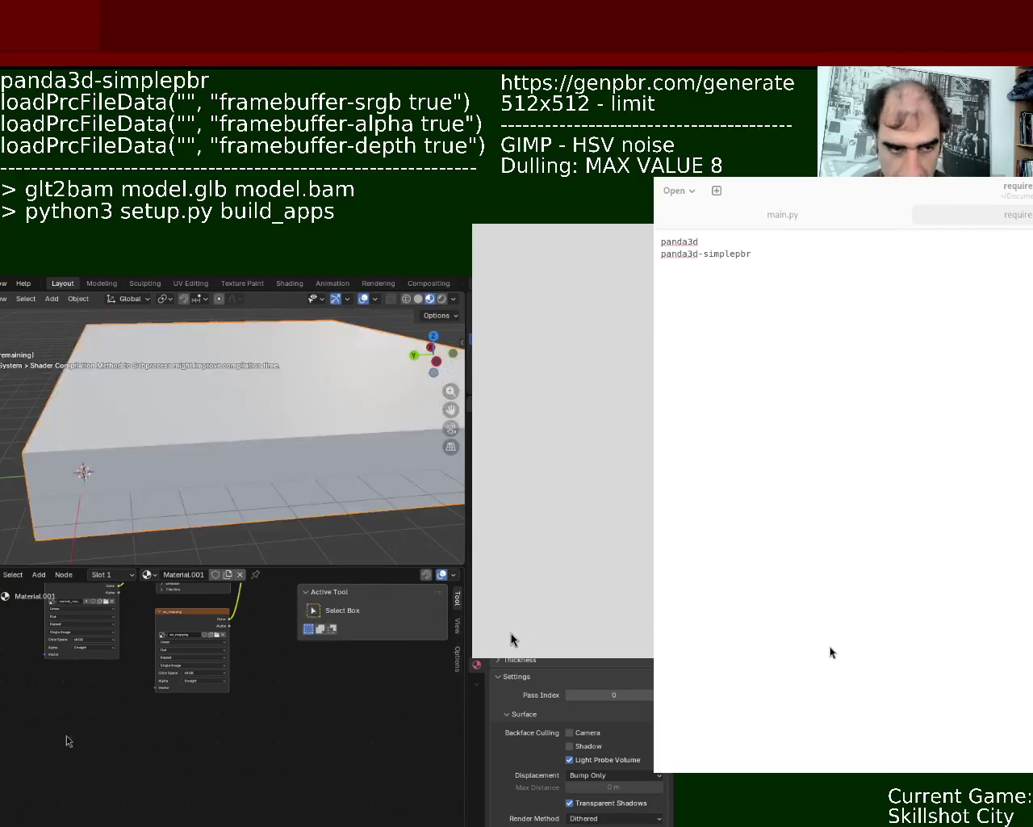
{"action": "scroll", "coordinate": [124, 686], "scroll_direction": "up", "scroll_amount": 3}
Step: Orbit close to the slab's textured surface, then place the game window over Blender for comparison
{"action": "mouse_move", "coordinate": [221, 553]}
{"action": "middle_mouse_down"}
{"action": "mouse_move", "coordinate": [286, 536]}
{"action": "mouse_move", "coordinate": [318, 475]}
{"action": "mouse_move", "coordinate": [369, 433]}
{"action": "mouse_move", "coordinate": [266, 439]}
{"action": "mouse_move", "coordinate": [247, 454]}
{"action": "mouse_move", "coordinate": [296, 420]}
{"action": "mouse_move", "coordinate": [298, 431]}
{"action": "mouse_move", "coordinate": [294, 422]}
{"action": "middle_mouse_up"}
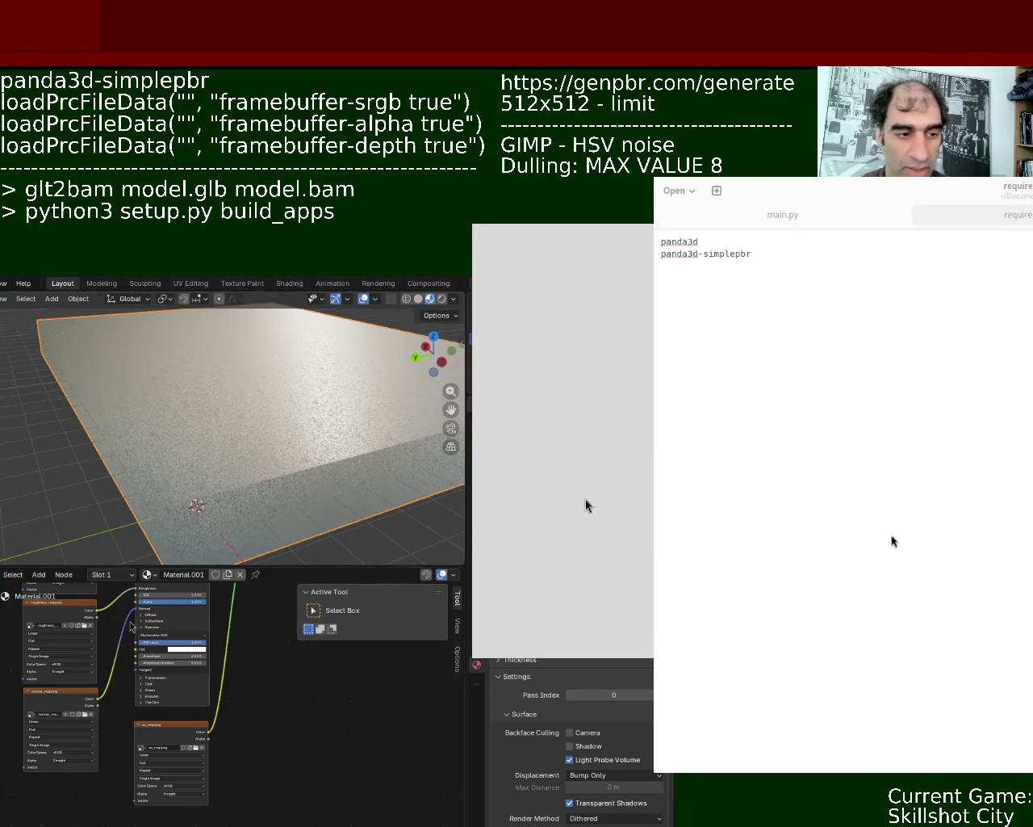
{"action": "mouse_move", "coordinate": [242, 517]}
{"action": "middle_mouse_down"}
{"action": "mouse_move", "coordinate": [251, 541]}
{"action": "mouse_move", "coordinate": [305, 491]}
{"action": "middle_mouse_up"}
{"action": "scroll", "coordinate": [250, 541], "scroll_direction": "down", "scroll_amount": 5}
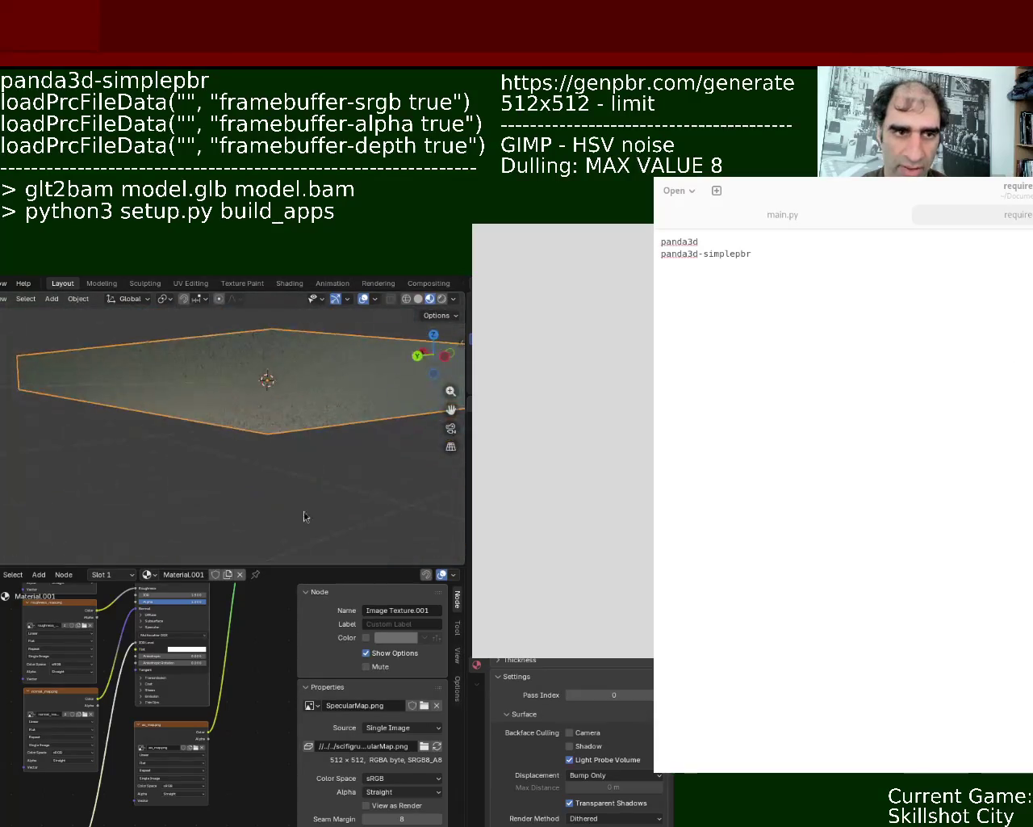
{"action": "left_click_drag", "start_coordinate": [307, 563], "coordinate": [306, 663]}
{"action": "mouse_move", "coordinate": [286, 406]}
{"action": "middle_mouse_down"}
{"action": "mouse_move", "coordinate": [254, 468]}
{"action": "mouse_move", "coordinate": [274, 439]}
{"action": "middle_mouse_up"}
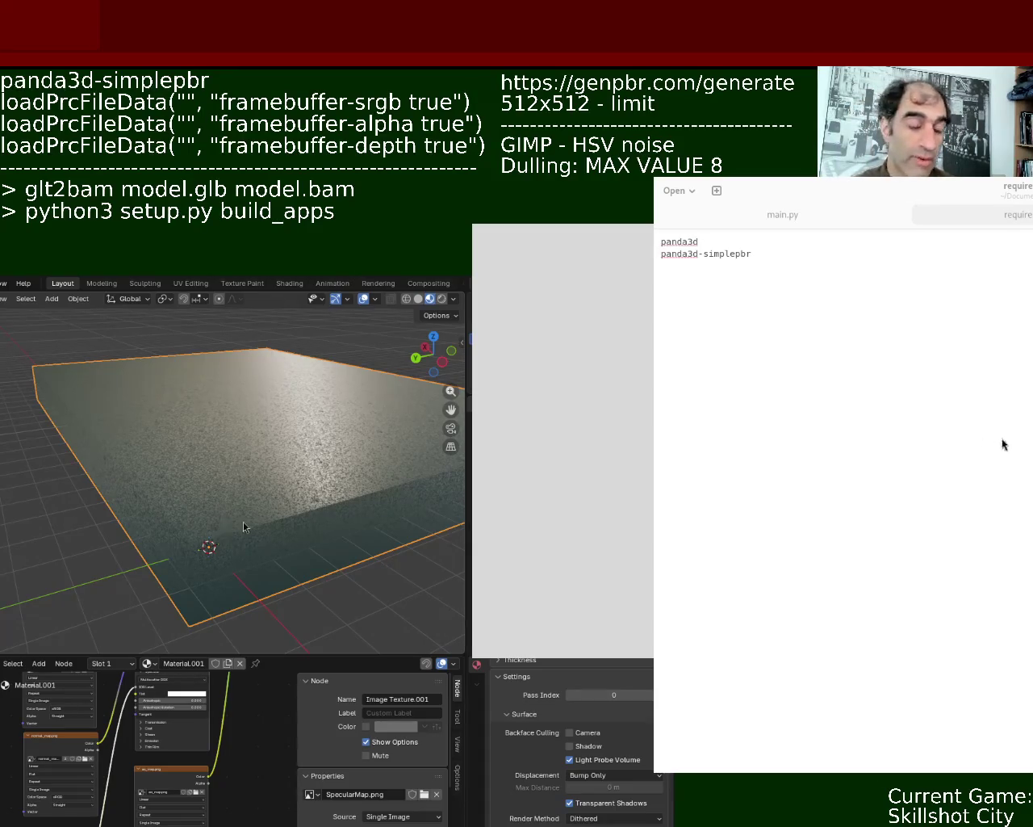
{"action": "mouse_move", "coordinate": [284, 517]}
{"action": "left_mouse_down"}
{"action": "mouse_move", "coordinate": [106, 429]}
{"action": "mouse_move", "coordinate": [436, 583]}
{"action": "left_mouse_up"}
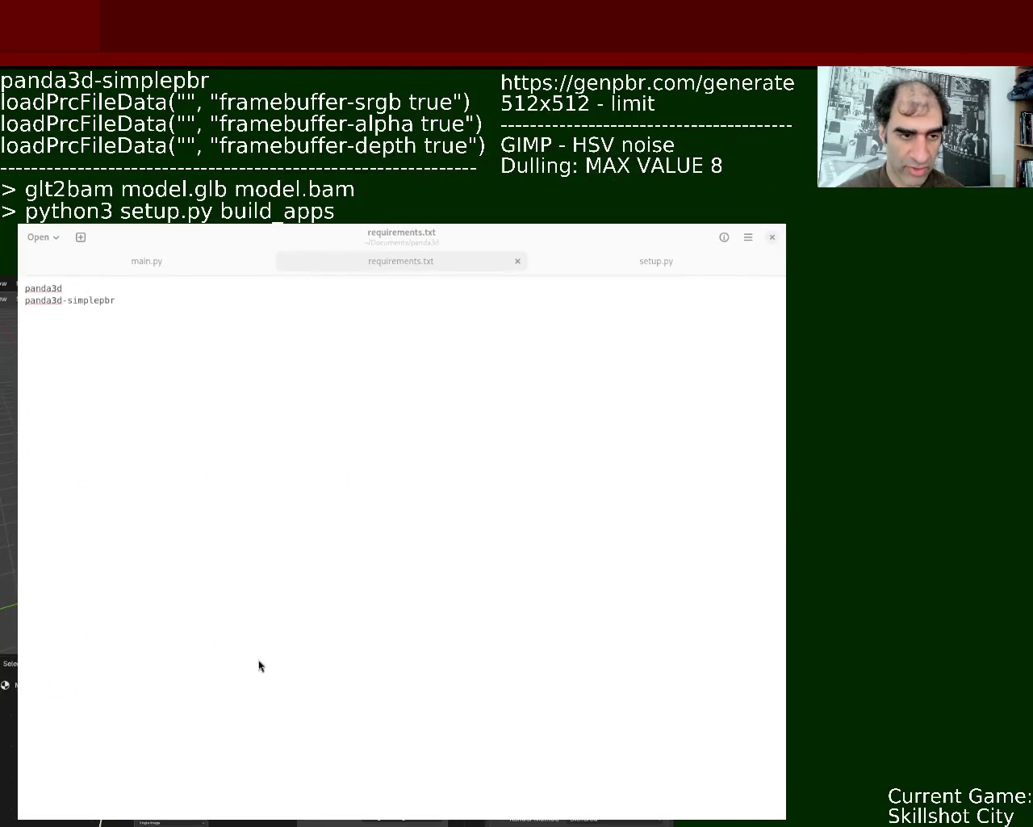
Step: Show setup.py with its build_apps options, plugins and requirements_path, and focus the editor
{"action": "left_click", "coordinate": [666, 261]}
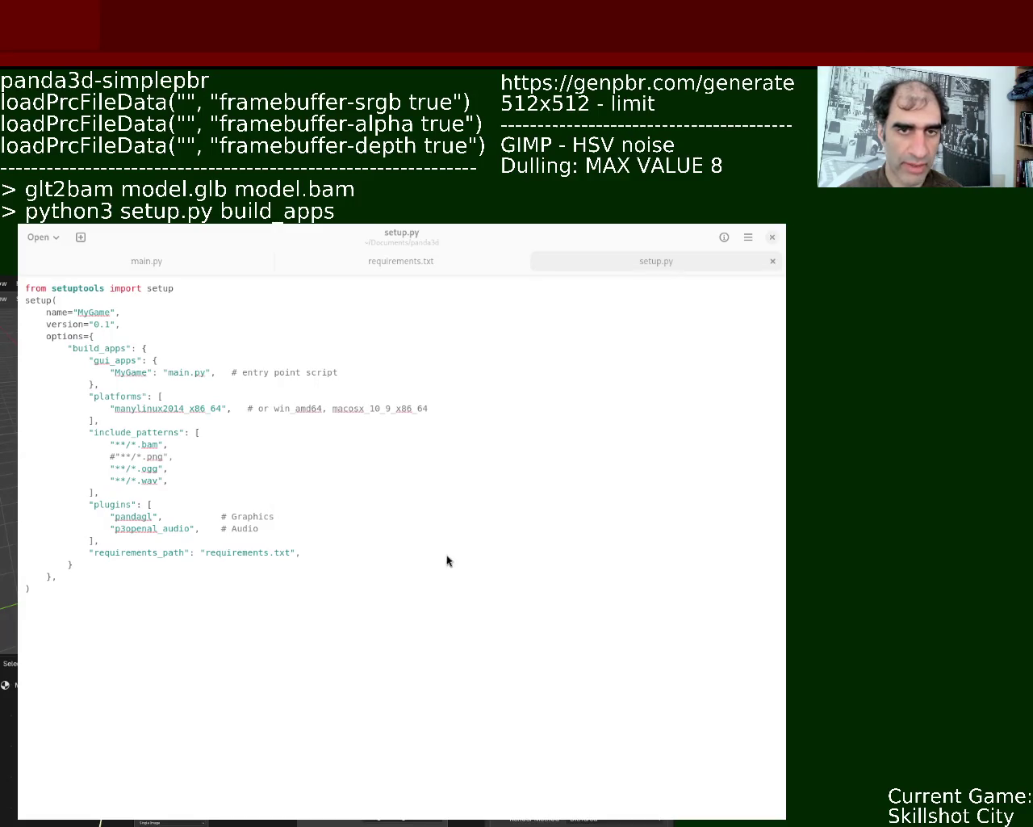
{"action": "left_click", "coordinate": [258, 511]}
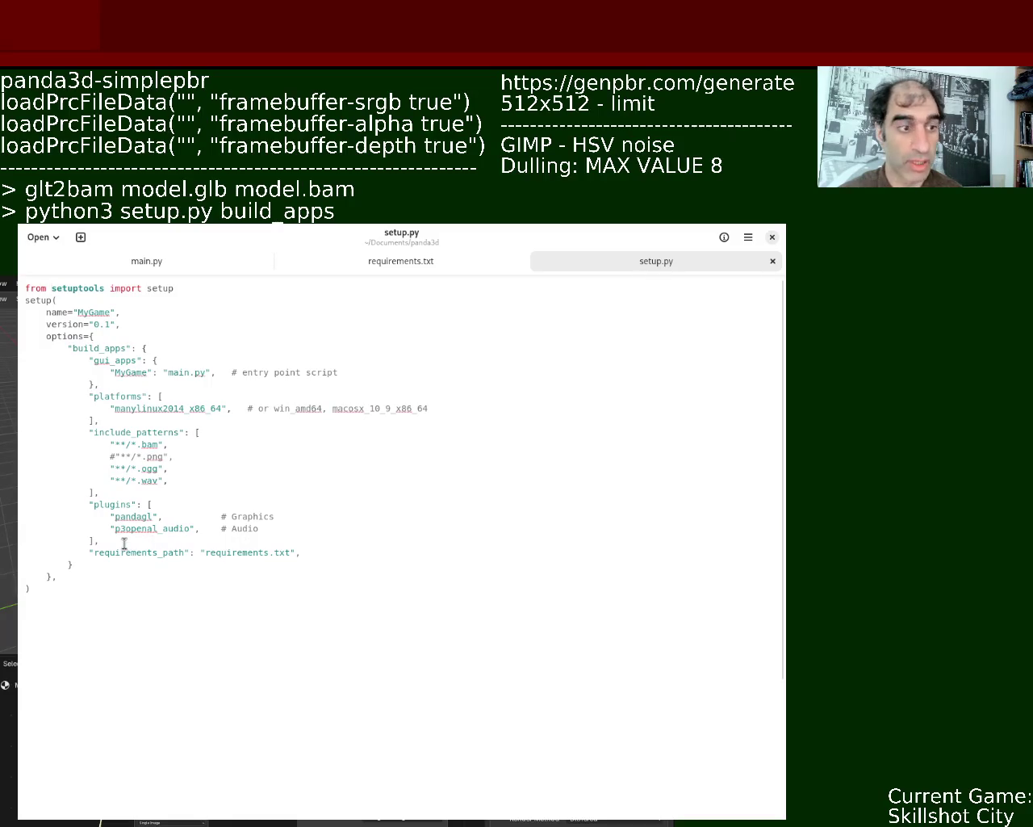
Step: Select the pandagl and p3openal_audio plugin names in setup.py
{"action": "triple_click", "coordinate": [134, 517]}
{"action": "left_click", "coordinate": [138, 546]}
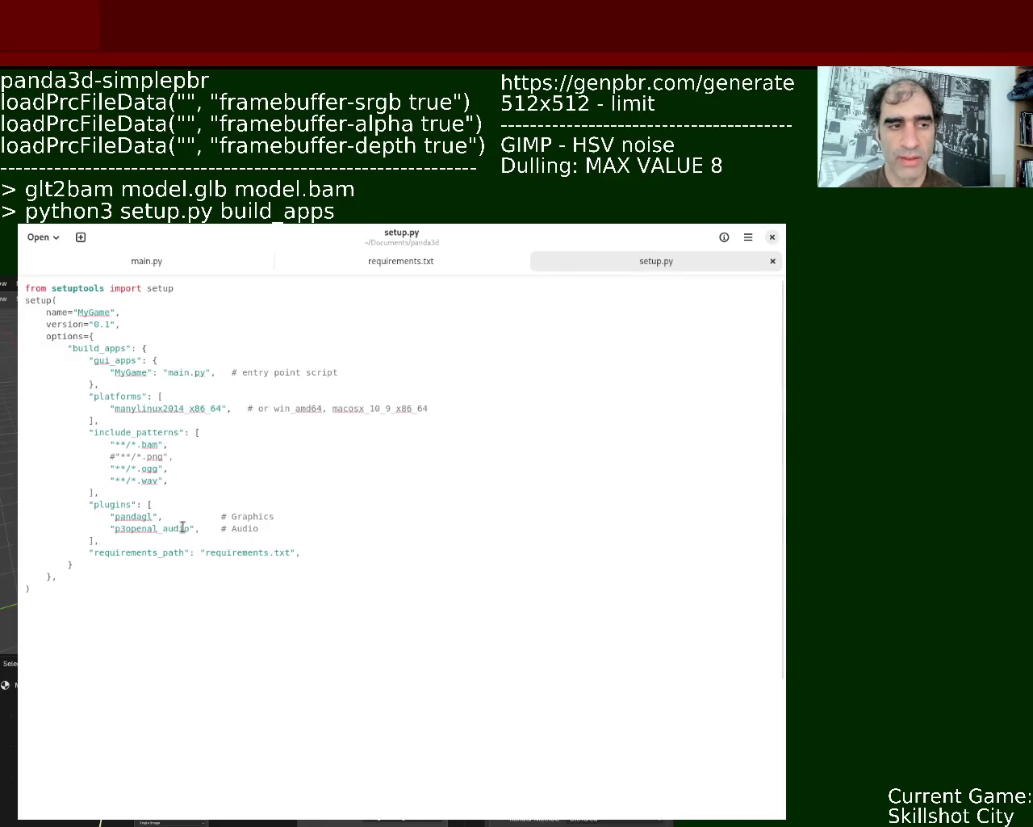
{"action": "double_click", "coordinate": [183, 526]}
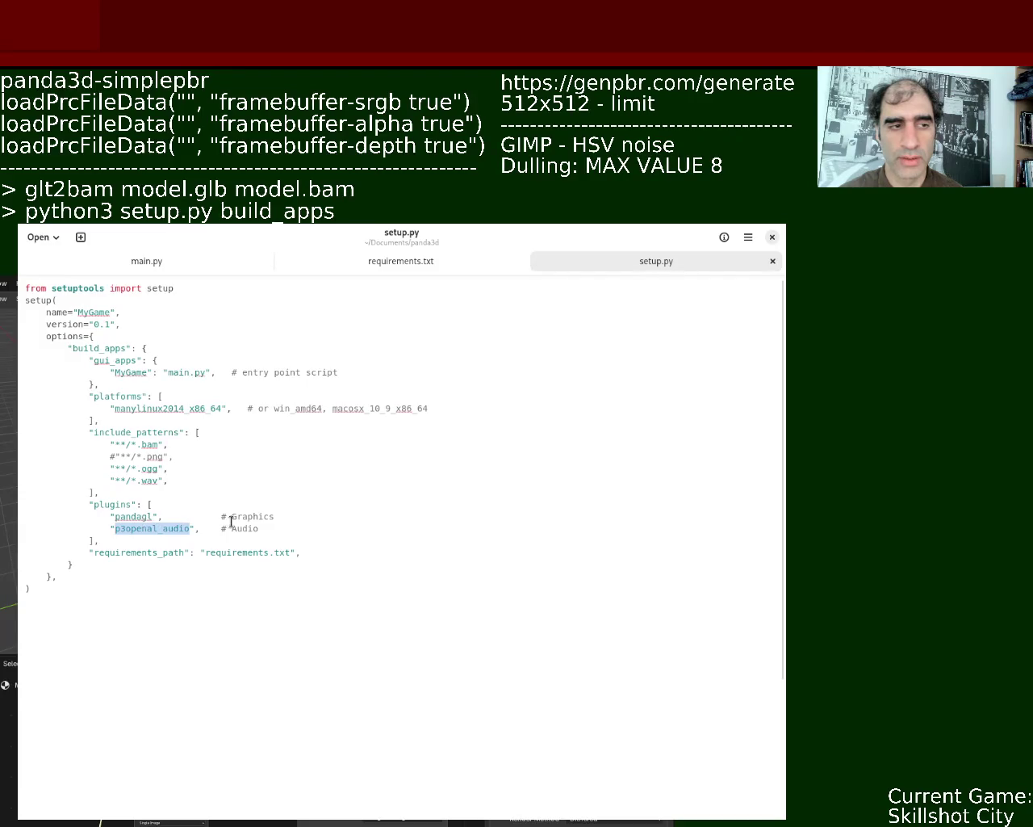
{"action": "double_click", "coordinate": [125, 517]}
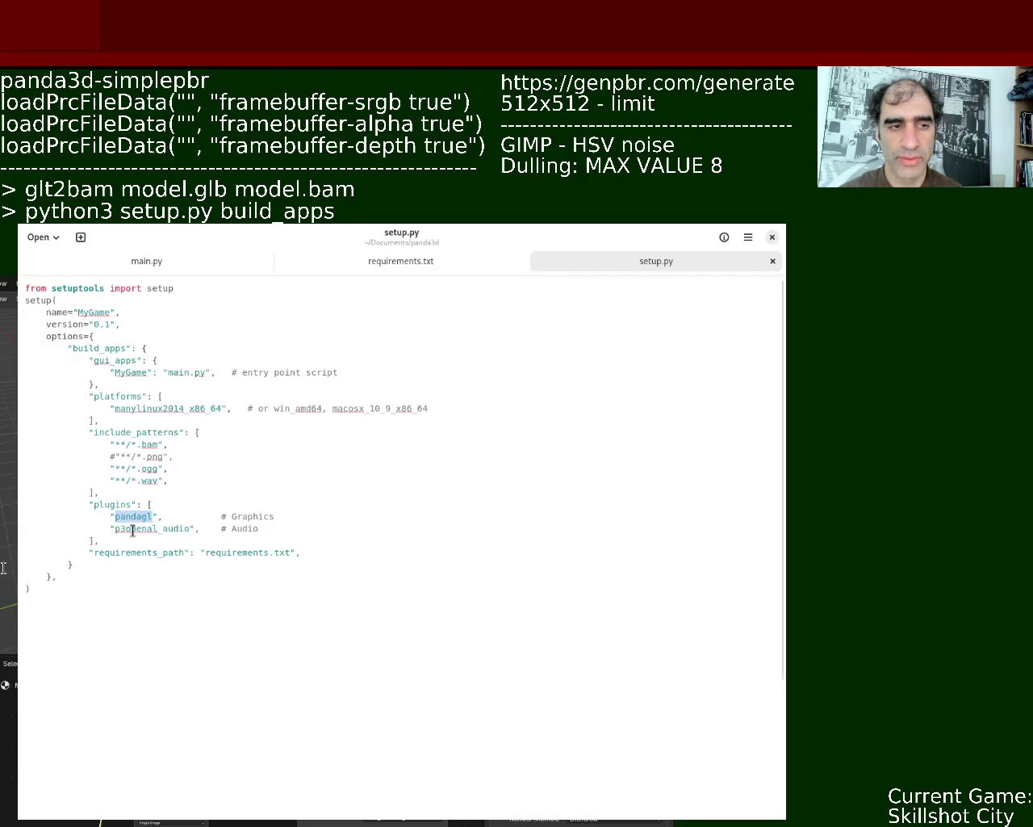
{"action": "double_click", "coordinate": [132, 529]}
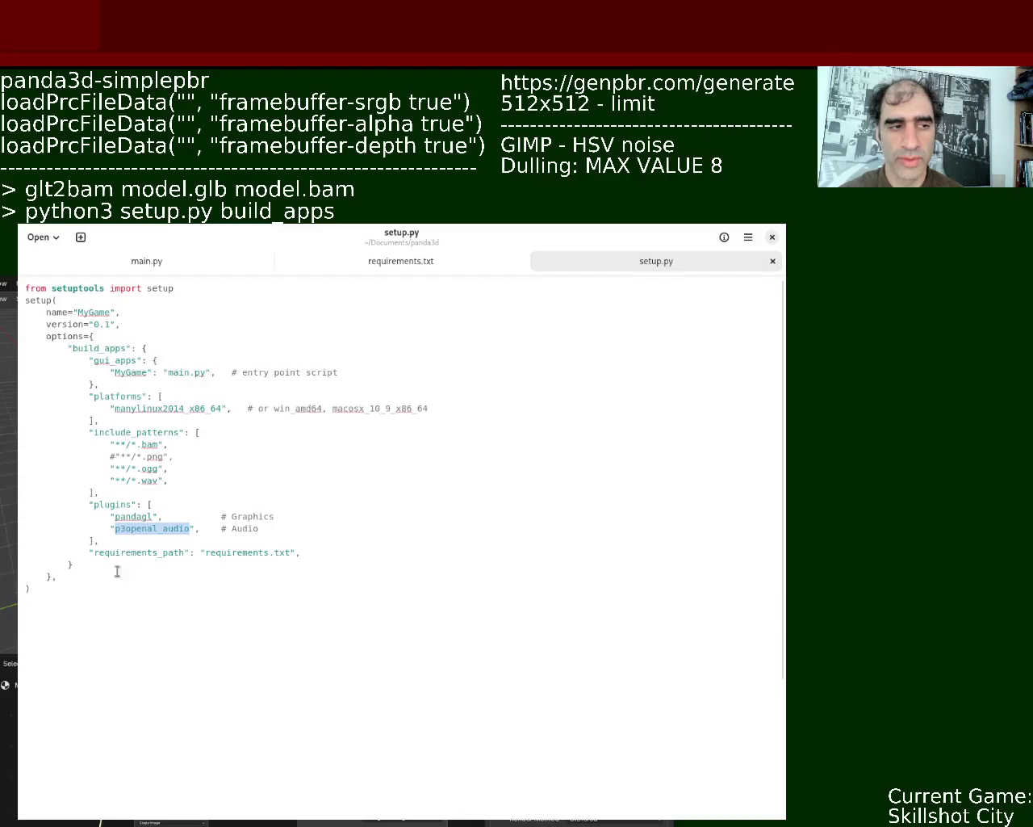
Step: Select all of setup.py, clear it, then move via requirements.txt to the main.py tab
{"action": "left_click_drag", "start_coordinate": [56, 593], "coordinate": [16, 260]}
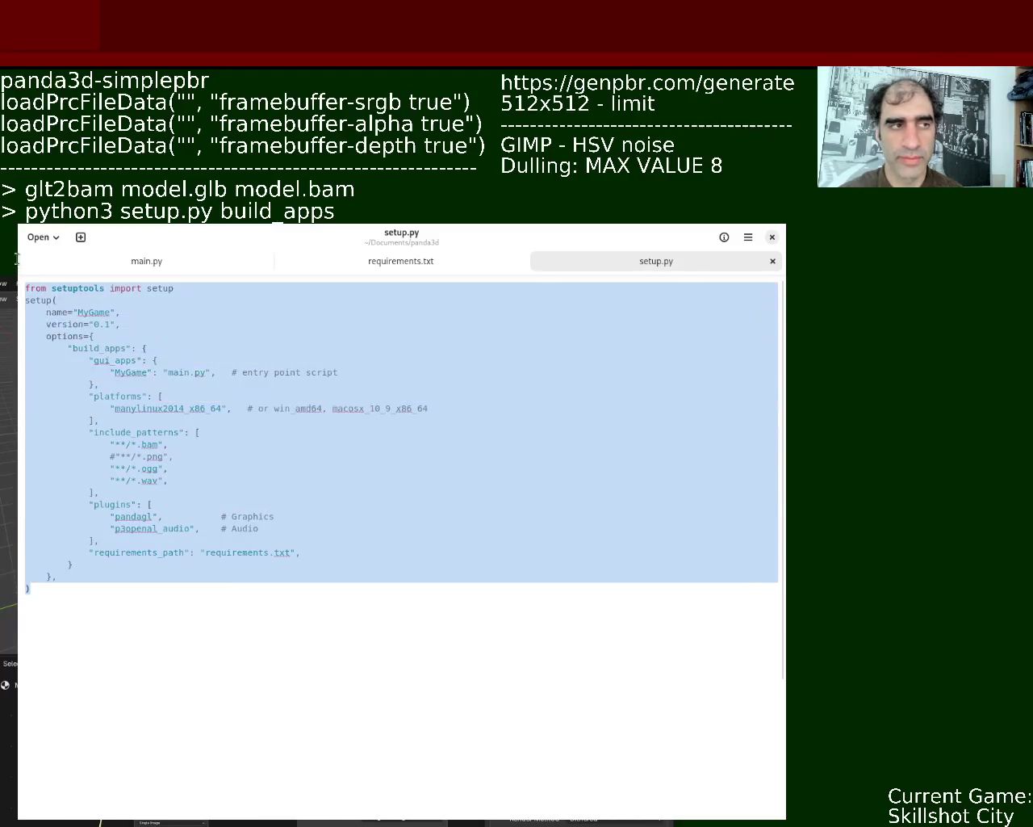
{"action": "left_click", "coordinate": [271, 517]}
{"action": "left_click", "coordinate": [404, 271]}
{"action": "left_click", "coordinate": [200, 267]}
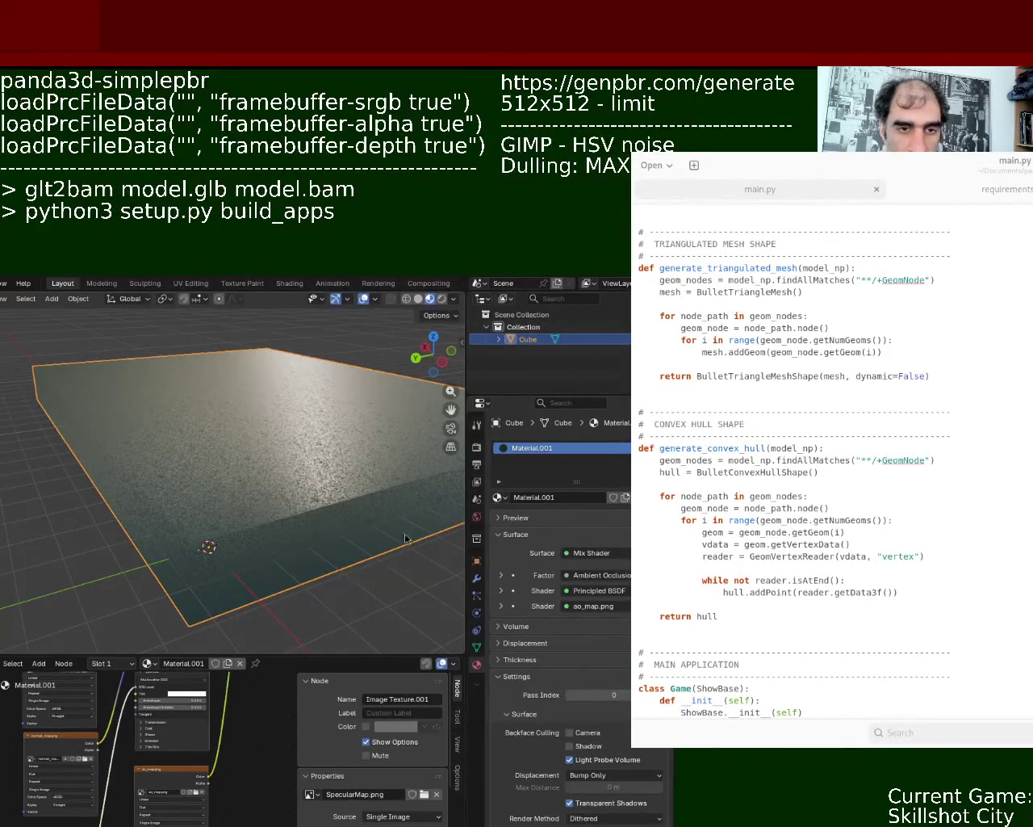
Step: Zoom in on the textured slab in Blender, then bring the main.py editor to the front
{"action": "mouse_move", "coordinate": [405, 540]}
{"action": "middle_mouse_down"}
{"action": "mouse_move", "coordinate": [227, 518]}
{"action": "mouse_move", "coordinate": [156, 450]}
{"action": "middle_mouse_up"}
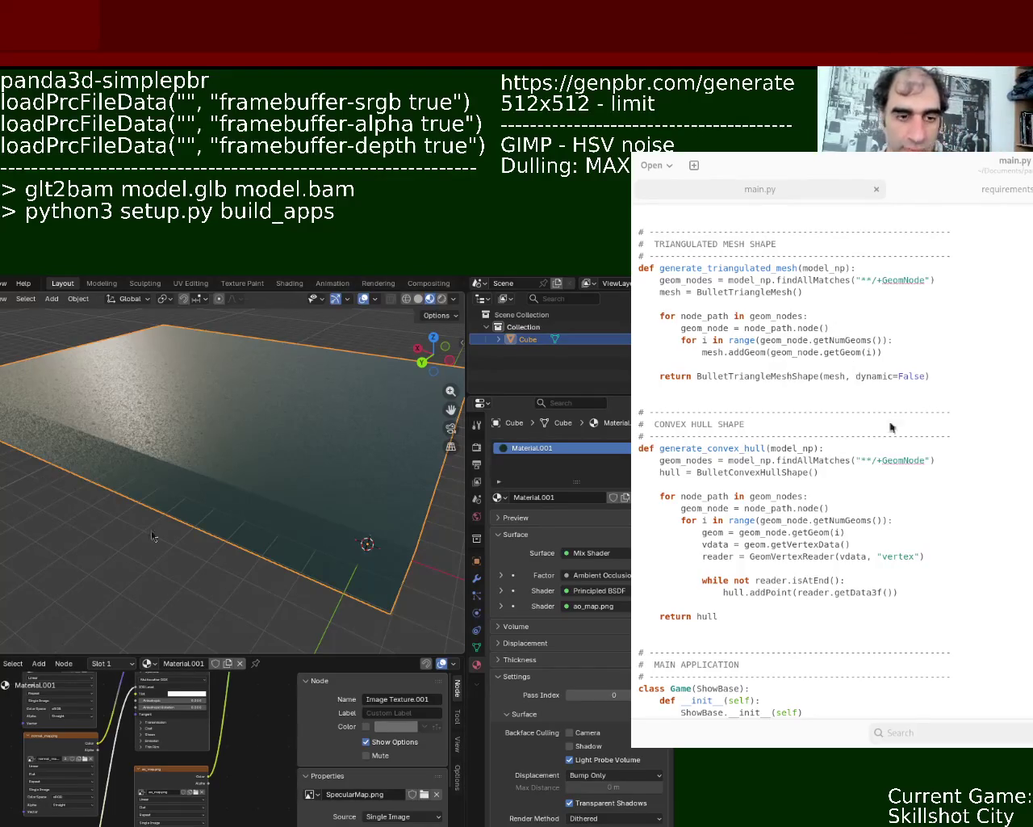
{"action": "left_click", "coordinate": [1030, 535]}
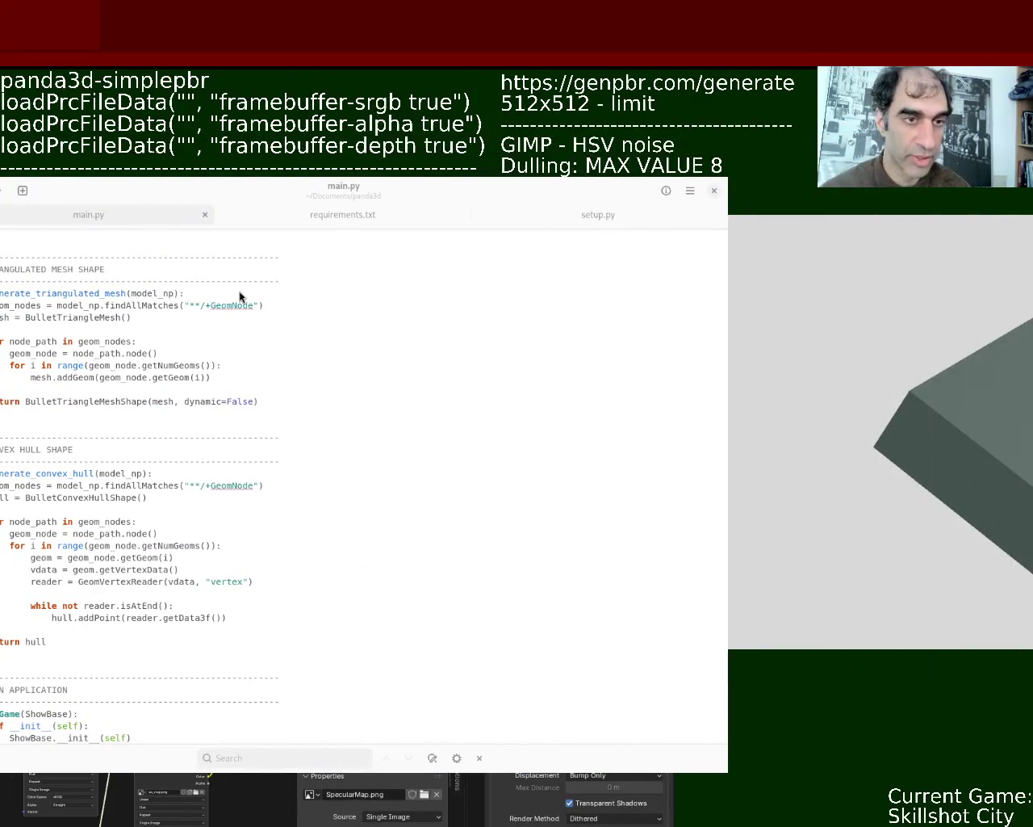
Step: Scroll through main.py and select the fov-to-antialias config lines in the Desktop/CODE copy
{"action": "left_click", "coordinate": [202, 331]}
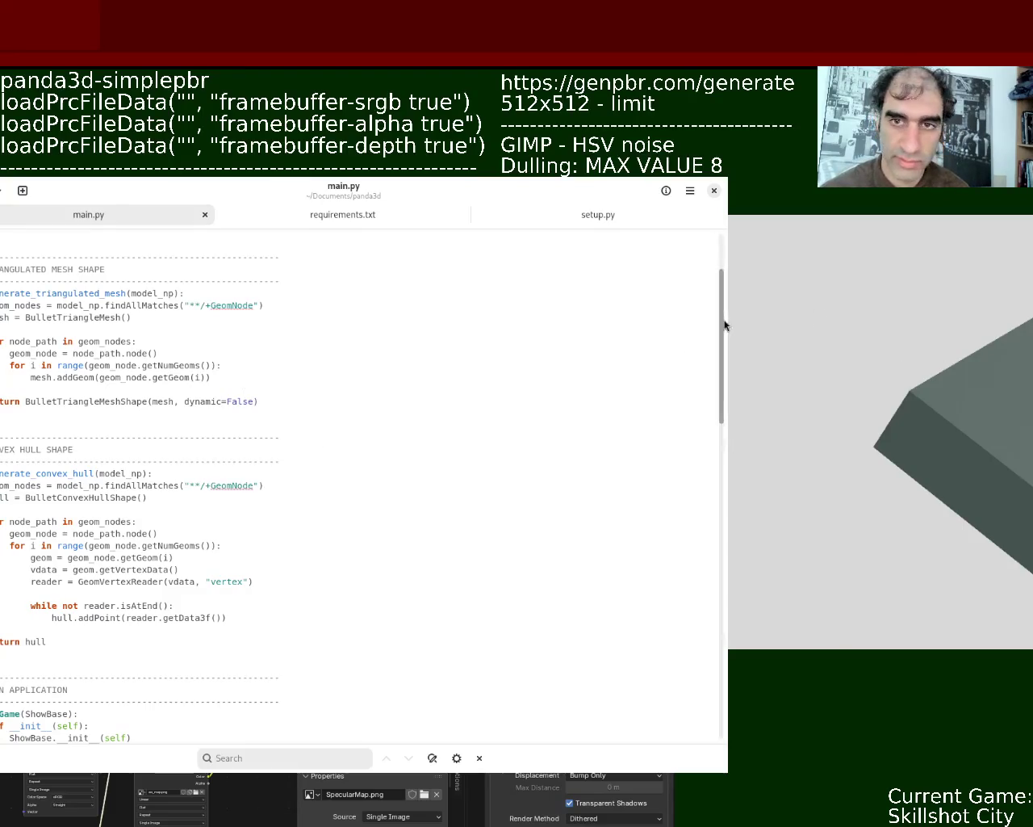
{"action": "left_click_drag", "start_coordinate": [724, 323], "coordinate": [726, 262]}
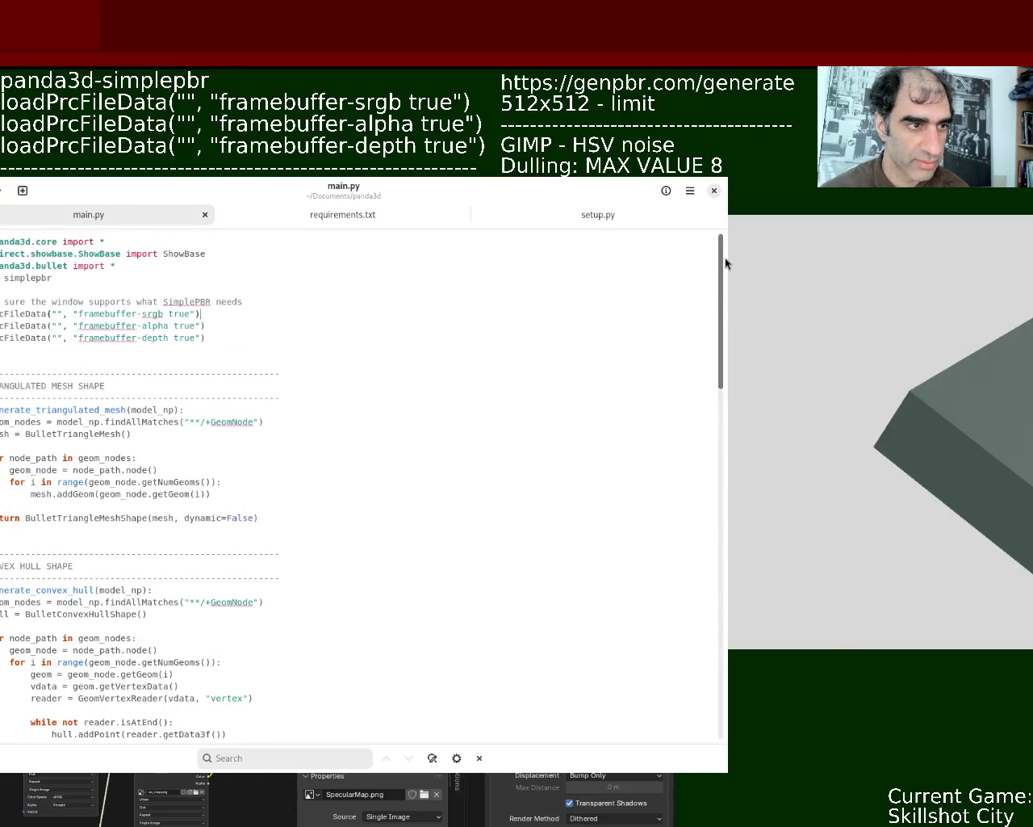
{"action": "scroll", "coordinate": [715, 301], "scroll_direction": "down", "scroll_amount": 1}
{"action": "scroll", "coordinate": [713, 319], "scroll_direction": "down", "scroll_amount": 2}
{"action": "scroll", "coordinate": [696, 378], "scroll_direction": "down", "scroll_amount": 5}
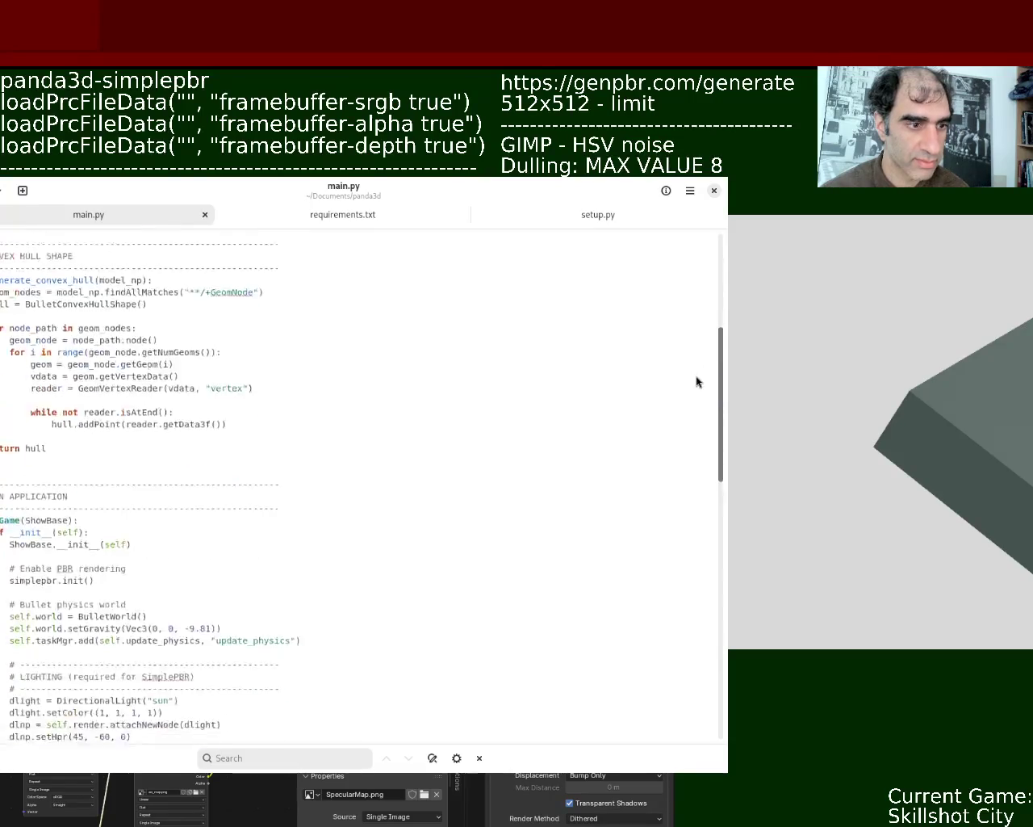
{"action": "scroll", "coordinate": [686, 420], "scroll_direction": "down", "scroll_amount": 6}
{"action": "scroll", "coordinate": [675, 453], "scroll_direction": "down", "scroll_amount": 3}
{"action": "scroll", "coordinate": [673, 489], "scroll_direction": "down", "scroll_amount": 3}
{"action": "scroll", "coordinate": [667, 535], "scroll_direction": "down", "scroll_amount": 6}
{"action": "scroll", "coordinate": [660, 581], "scroll_direction": "up", "scroll_amount": 5}
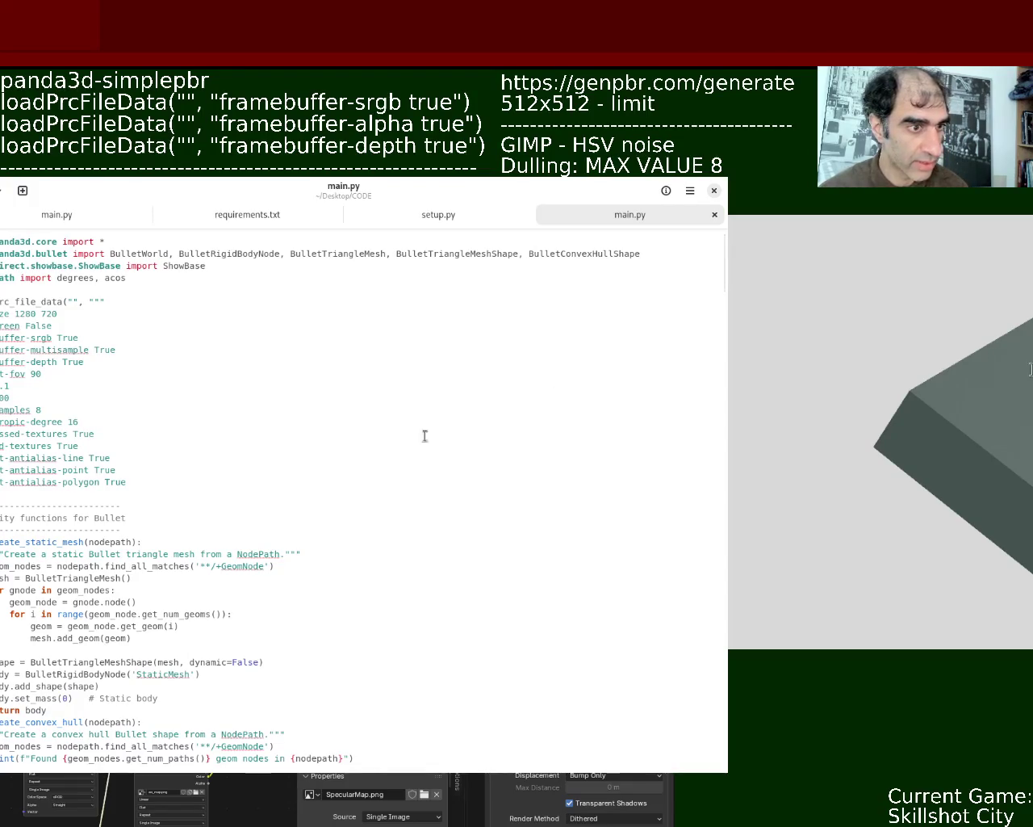
{"action": "mouse_move", "coordinate": [143, 482]}
{"action": "left_mouse_down"}
{"action": "mouse_move", "coordinate": [0, 446]}
{"action": "mouse_move", "coordinate": [0, 373]}
{"action": "left_mouse_up"}
{"action": "key", "text": "ctrl+c"}
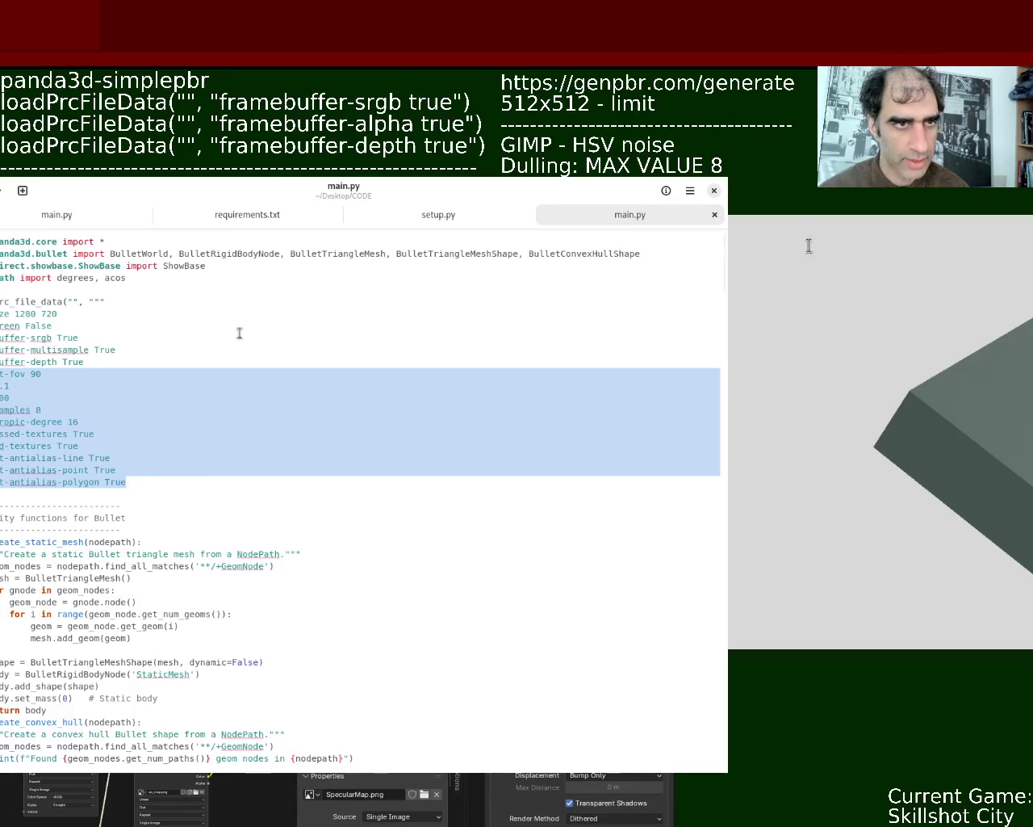
Step: Paste the config lines after the framebuffer-depth line in the panda3d main.py, then undo it
{"action": "left_click", "coordinate": [42, 218]}
{"action": "mouse_move", "coordinate": [725, 557]}
{"action": "left_mouse_down"}
{"action": "mouse_move", "coordinate": [728, 365]}
{"action": "mouse_move", "coordinate": [142, 310]}
{"action": "left_mouse_up"}
{"action": "left_click", "coordinate": [240, 334]}
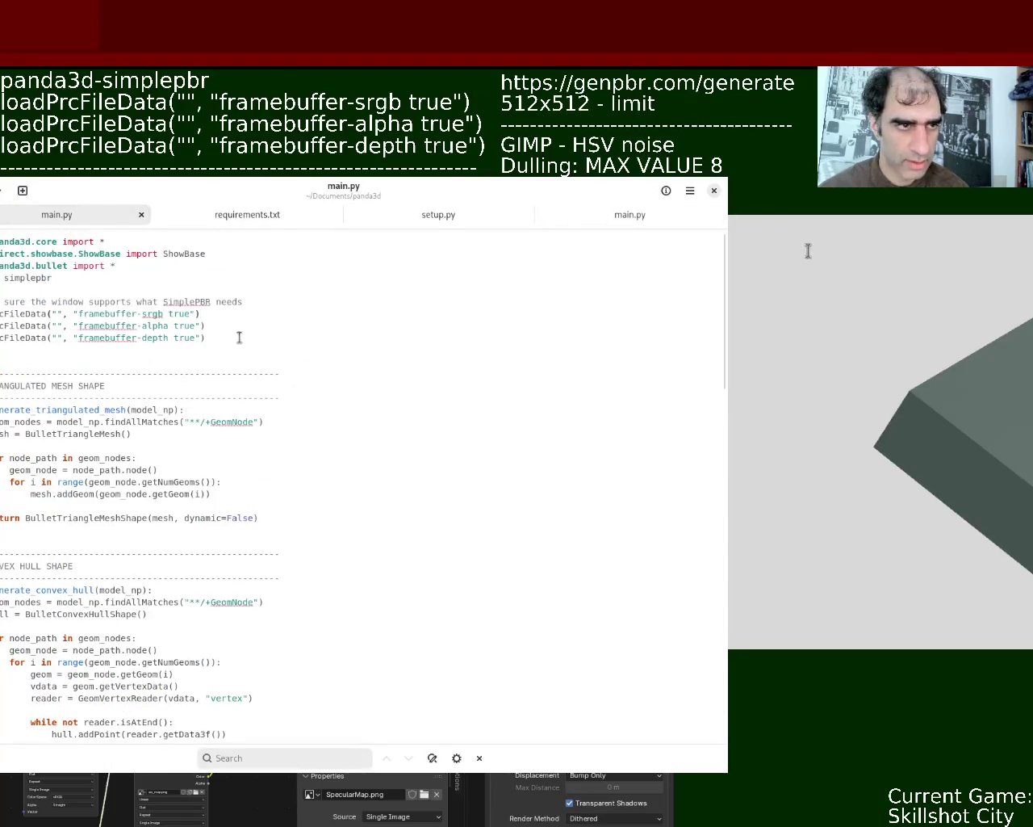
{"action": "key", "text": "ctrl+v"}
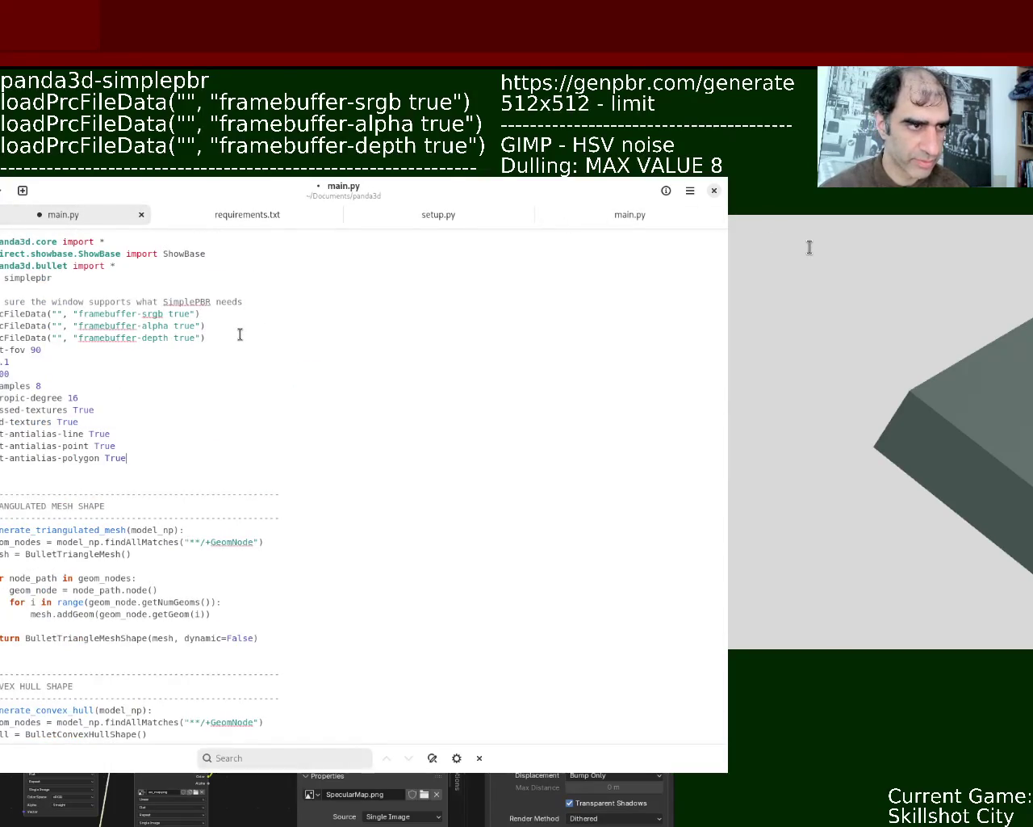
{"action": "key", "text": "ctrl+z"}
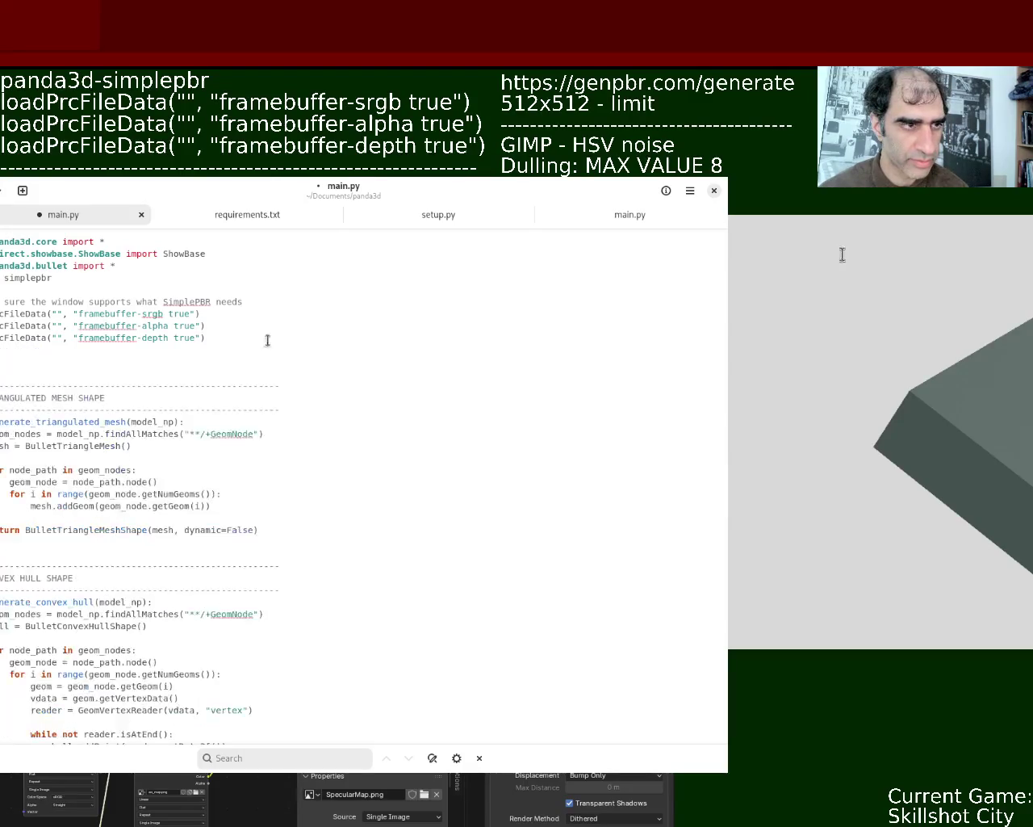
Step: Copy the CODE main.py window-settings block and paste it over the three loadPrcFileData lines
{"action": "left_click", "coordinate": [637, 218]}
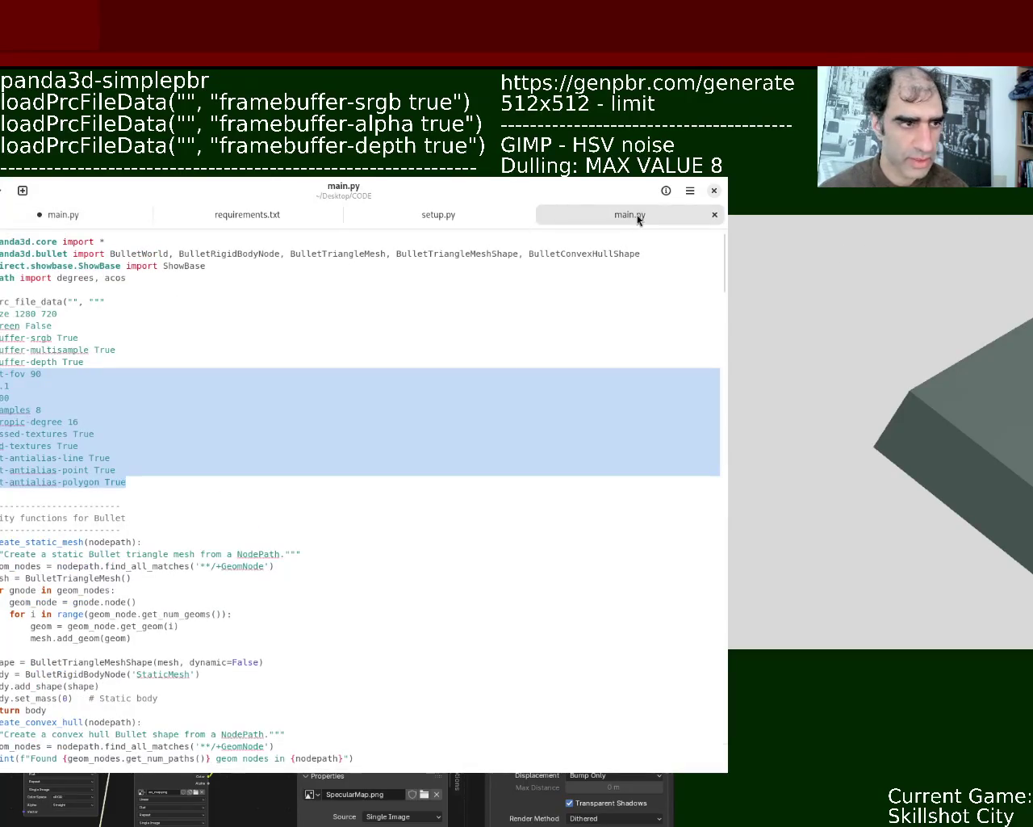
{"action": "left_click", "coordinate": [67, 483]}
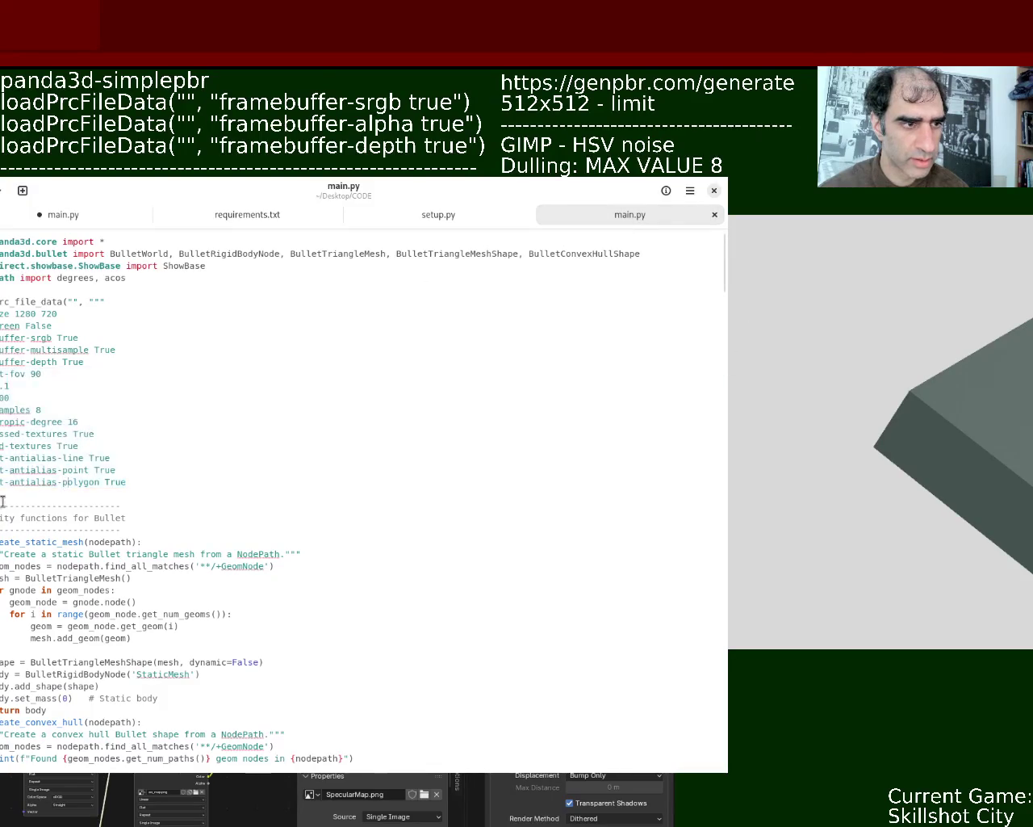
{"action": "left_click_drag", "start_coordinate": [1, 493], "coordinate": [1, 297]}
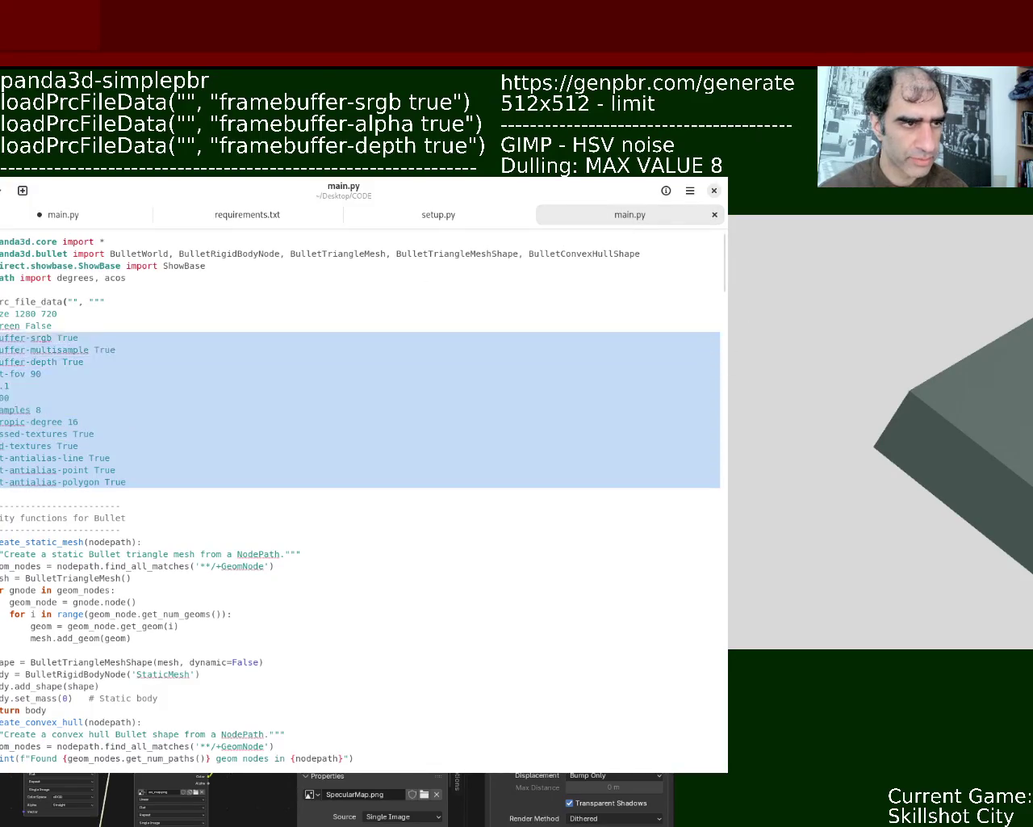
{"action": "key", "text": "ctrl+Page_Up"}
{"action": "key", "text": "ctrl+Page_Up"}
{"action": "key", "text": "ctrl+Page_Up"}
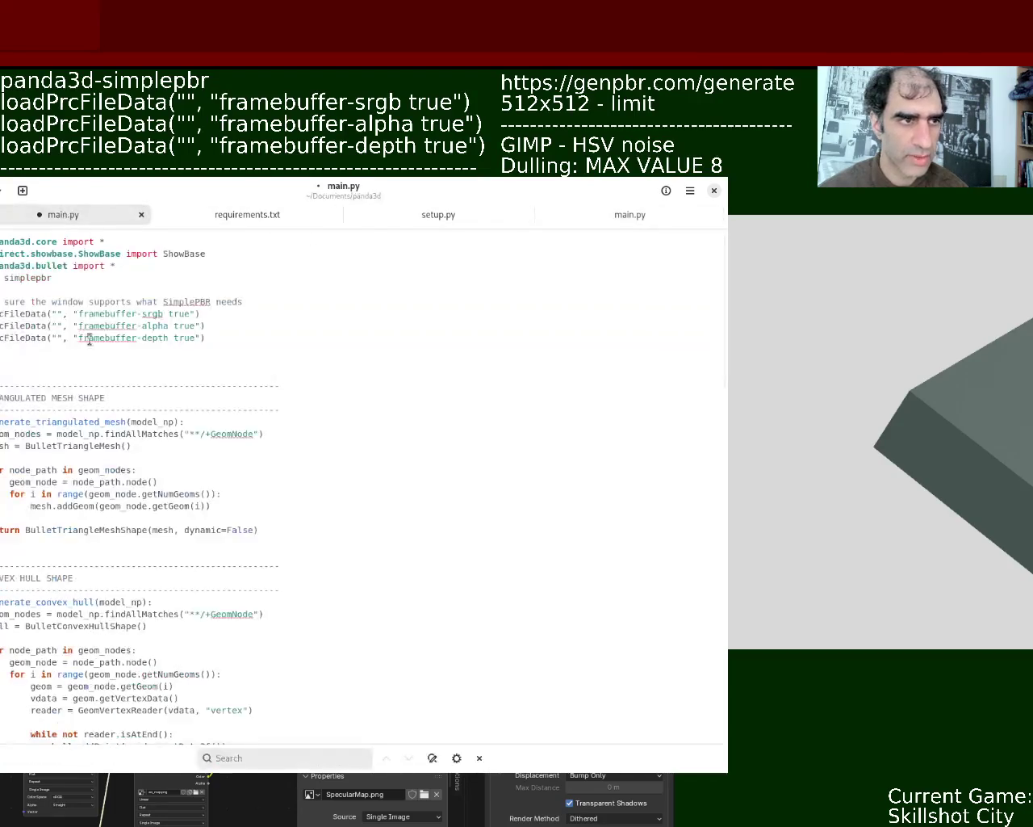
{"action": "mouse_move", "coordinate": [206, 337]}
{"action": "left_mouse_down"}
{"action": "mouse_move", "coordinate": [1, 325]}
{"action": "mouse_move", "coordinate": [1, 313]}
{"action": "left_mouse_up"}
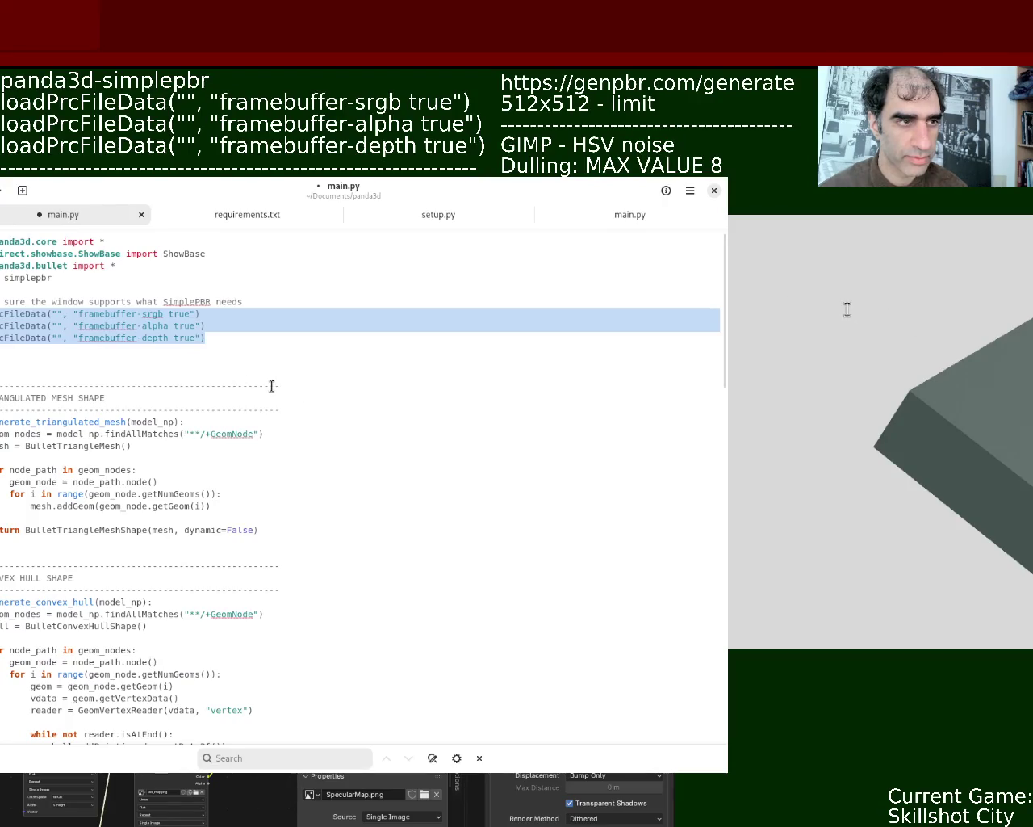
{"action": "key", "text": "ctrl+v"}
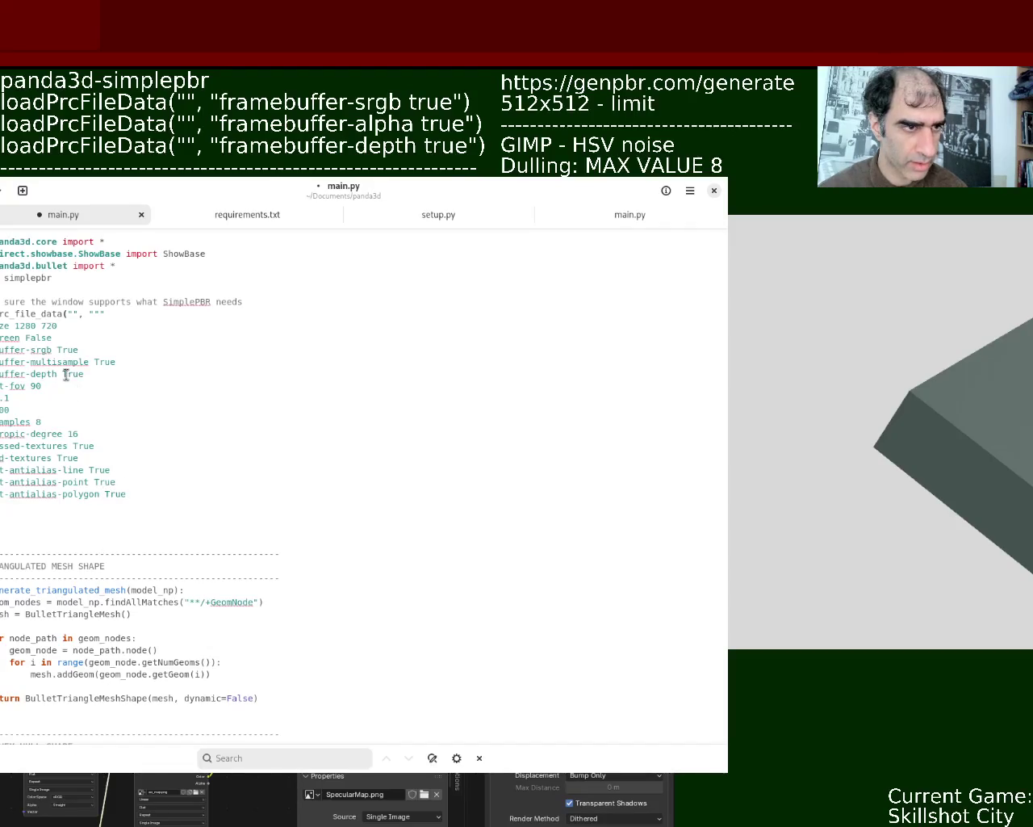
{"action": "left_click", "coordinate": [860, 311]}
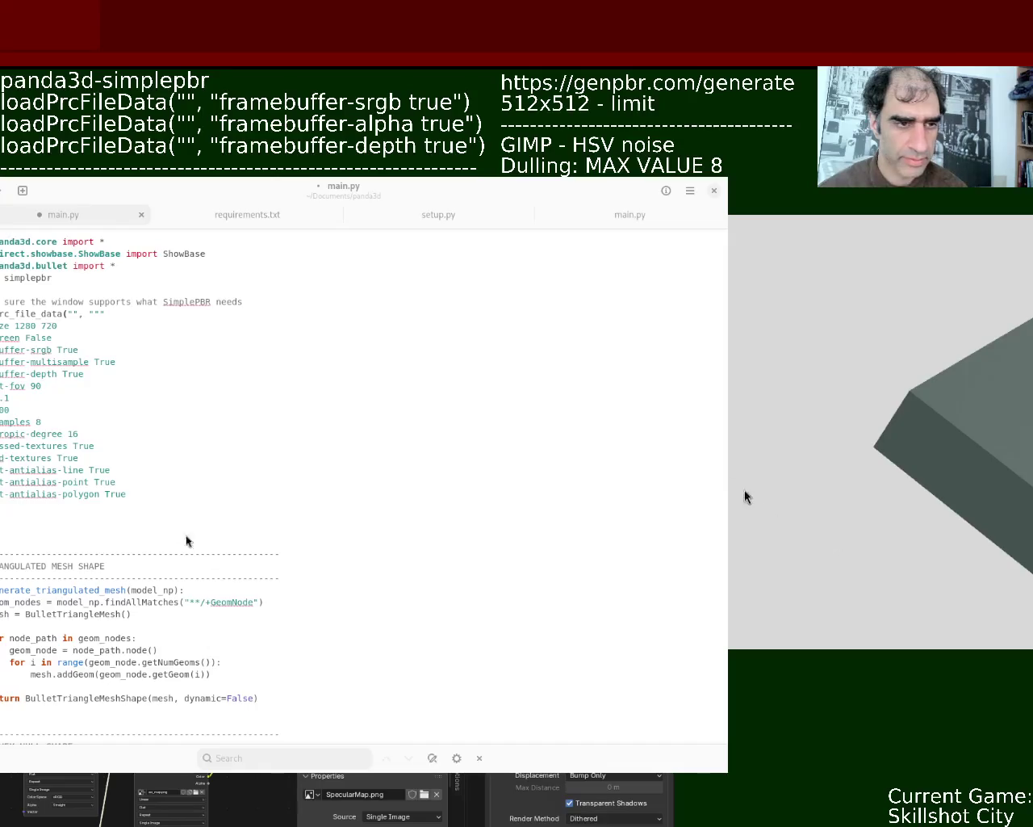
Step: Move the framebuffer-srgb line to the top of the window-settings block
{"action": "left_click", "coordinate": [111, 395]}
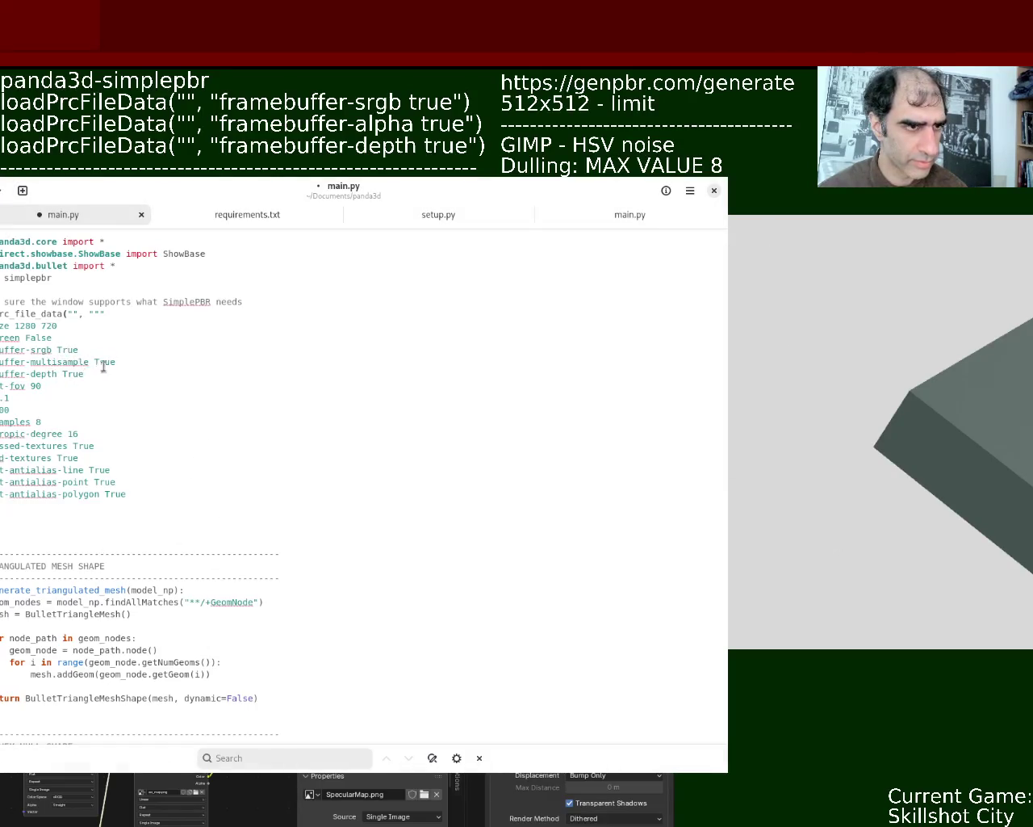
{"action": "triple_click", "coordinate": [48, 353]}
{"action": "key", "text": "ctrl+c"}
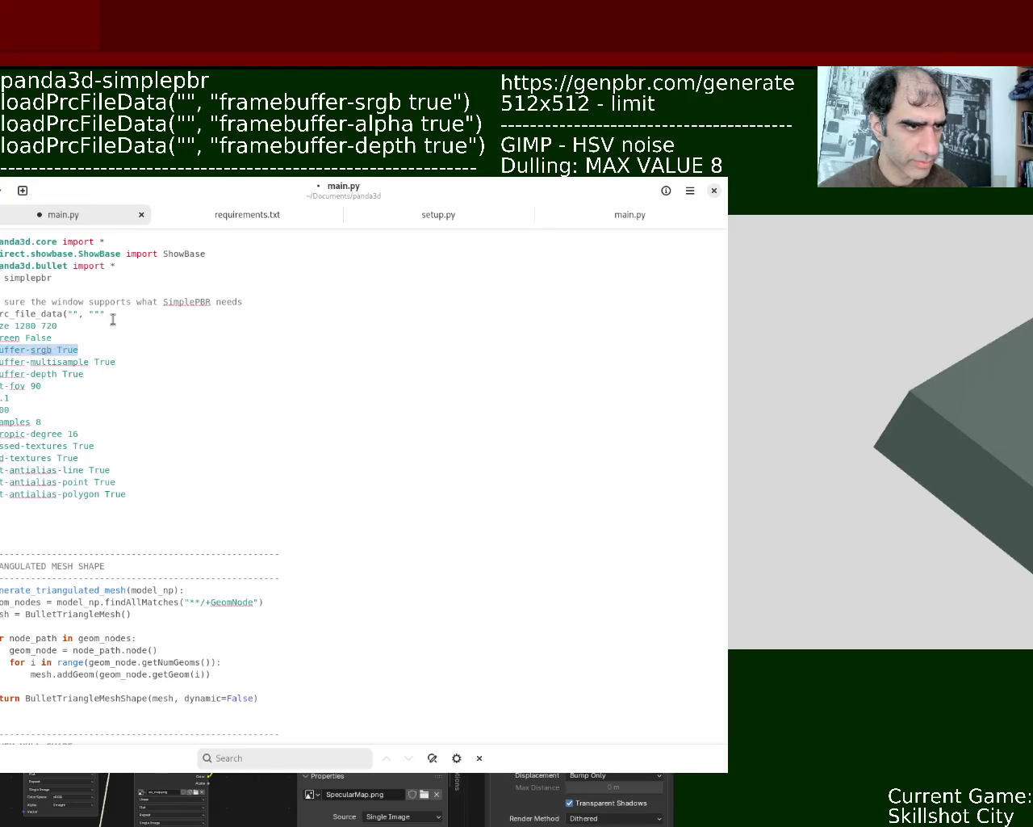
{"action": "key", "text": "BackSpace"}
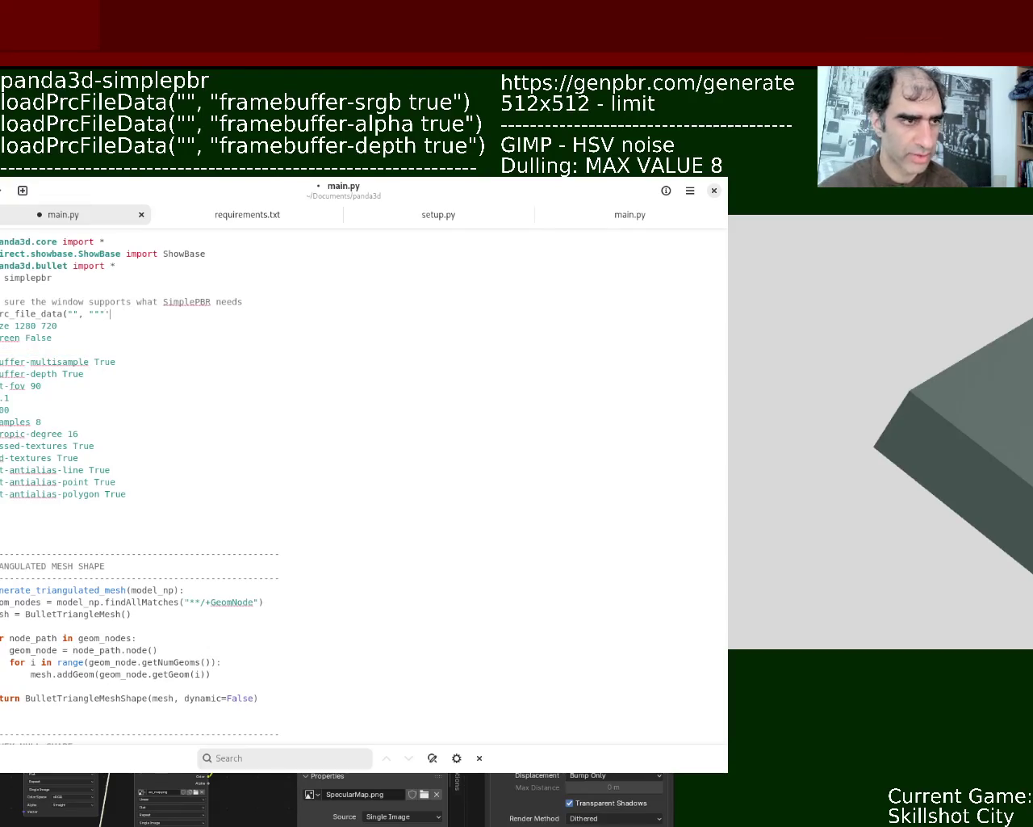
{"action": "key", "text": "Return"}
{"action": "key", "text": "ctrl+v"}
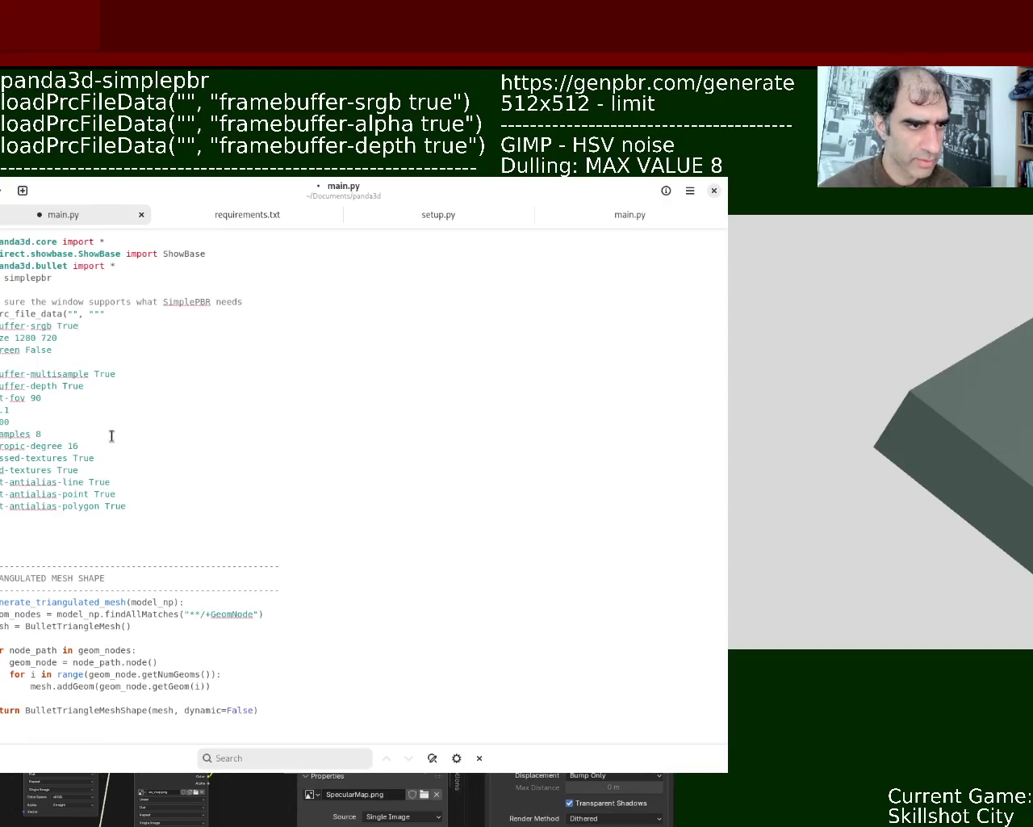
Step: Place the framebuffer-depth line under sRGB and duplicate it as framebuffer-alpha True
{"action": "triple_click", "coordinate": [62, 385]}
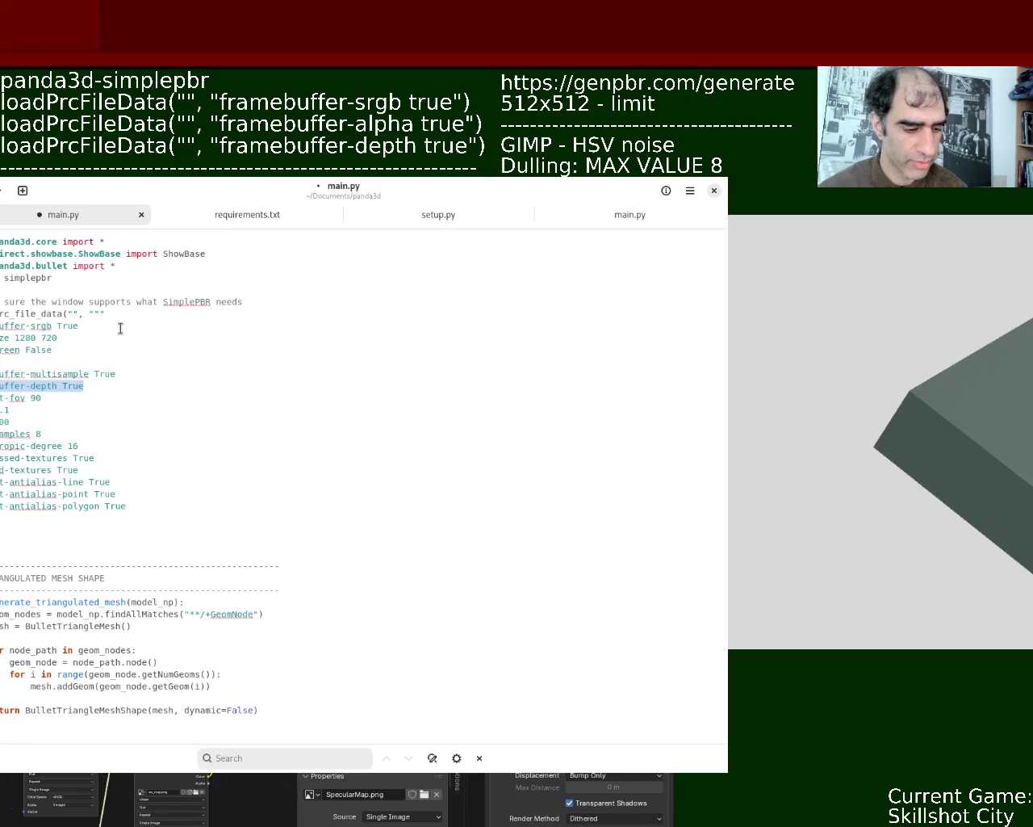
{"action": "key", "text": "ctrl+x"}
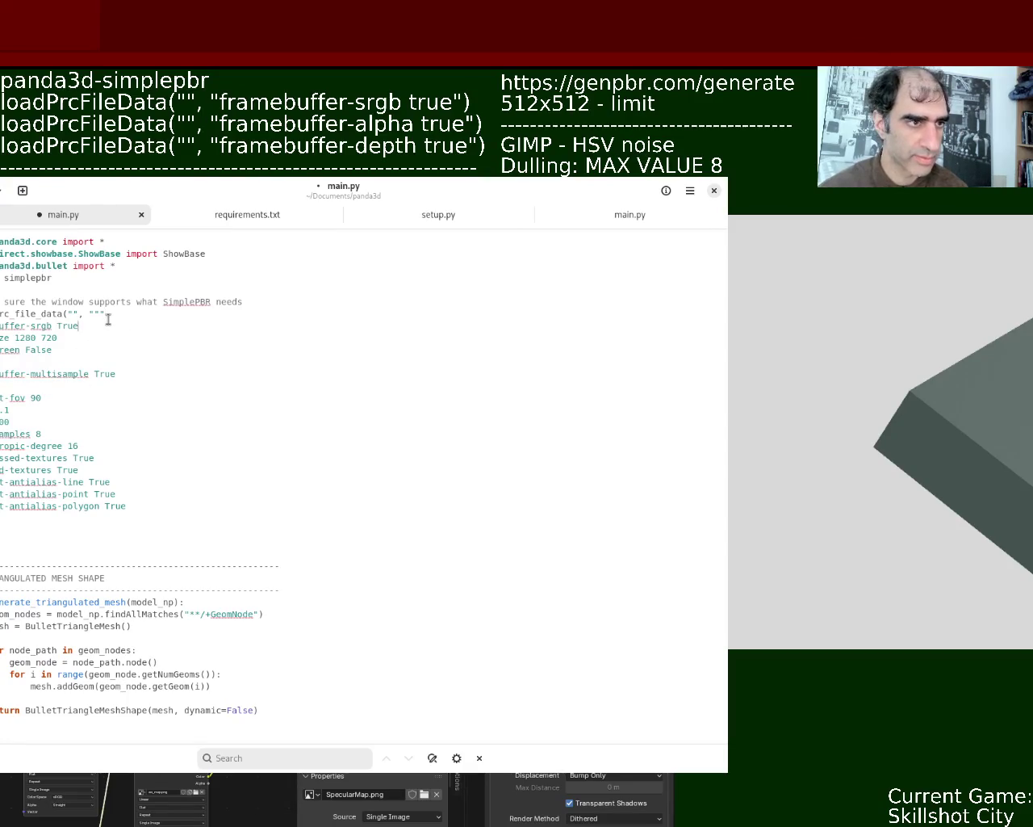
{"action": "key", "text": "Return"}
{"action": "key", "text": "ctrl+v"}
{"action": "key", "text": "Return"}
{"action": "key", "text": "ctrl+v"}
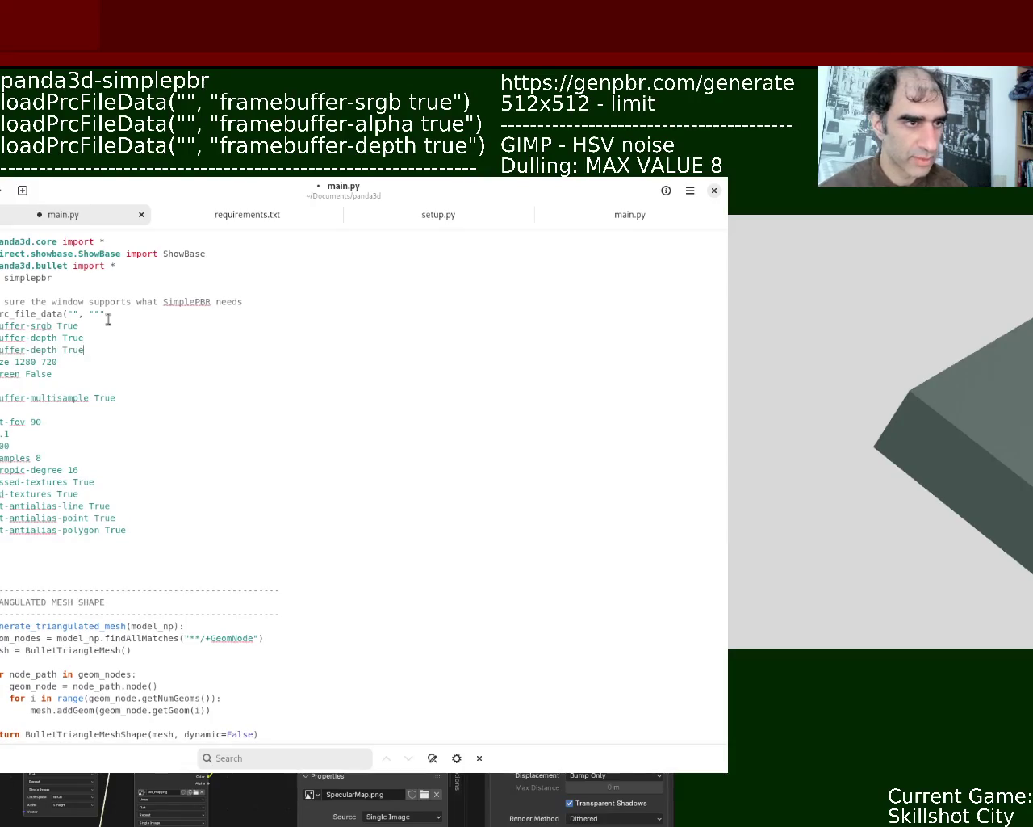
{"action": "key", "text": "BackSpace"}
{"action": "key", "text": "BackSpace"}
{"action": "key", "text": "BackSpace"}
{"action": "key", "text": "BackSpace"}
{"action": "key", "text": "BackSpace"}
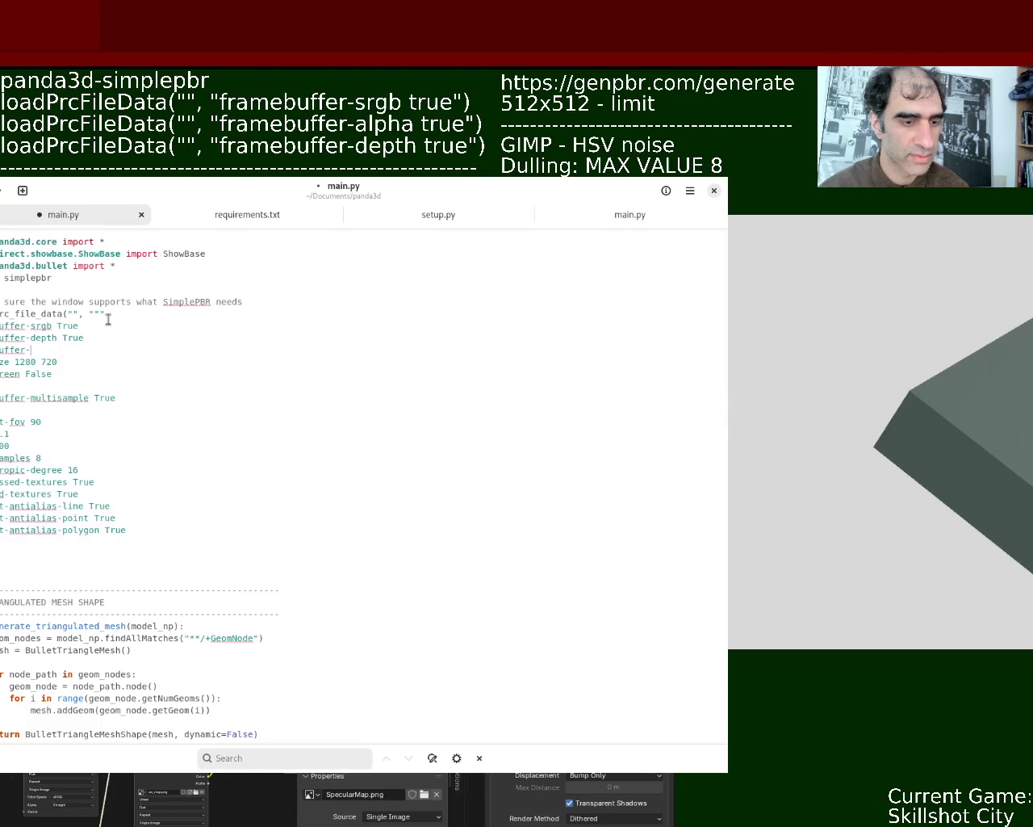
{"action": "type", "text": "alphaTrue"}
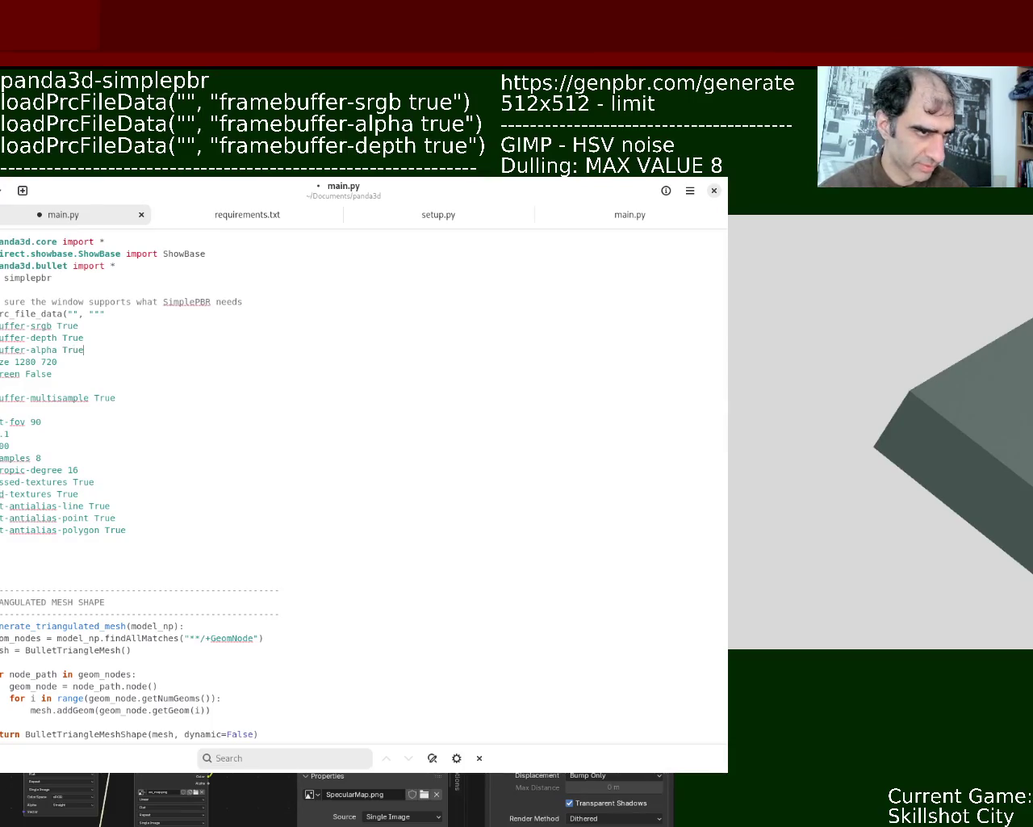
Step: Remove the blank lines after the fullscreen and multisample settings and save main.py
{"action": "left_click", "coordinate": [52, 374]}
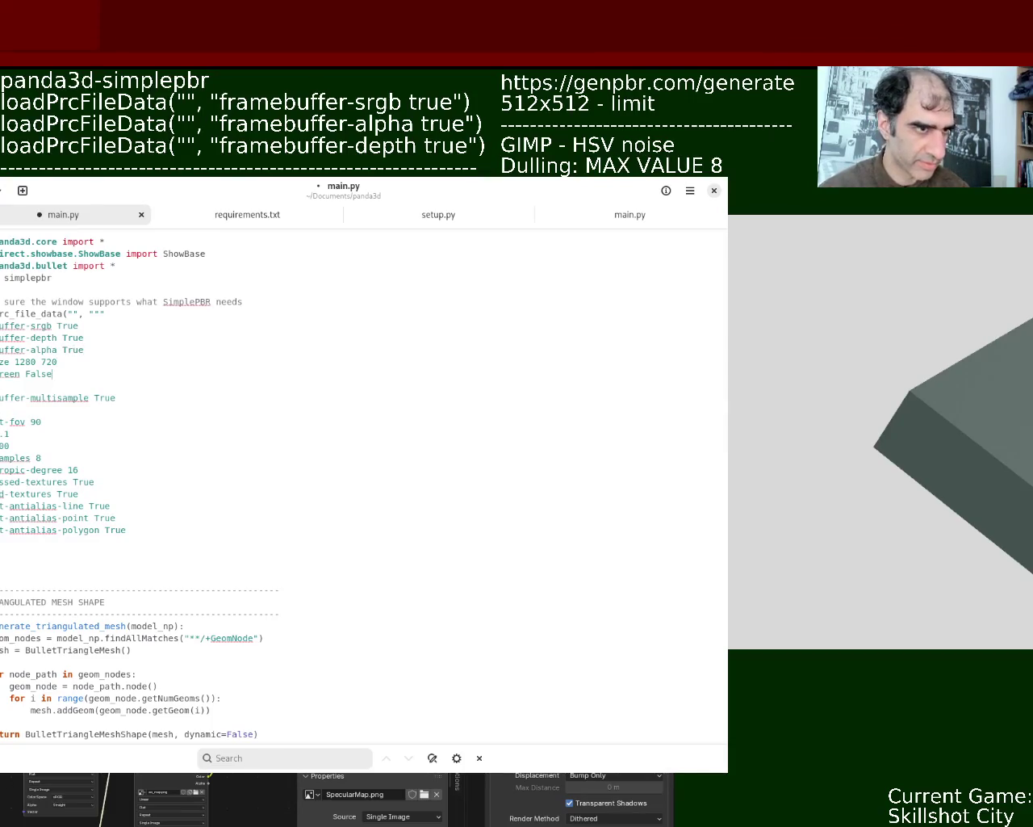
{"action": "key", "text": "Delete"}
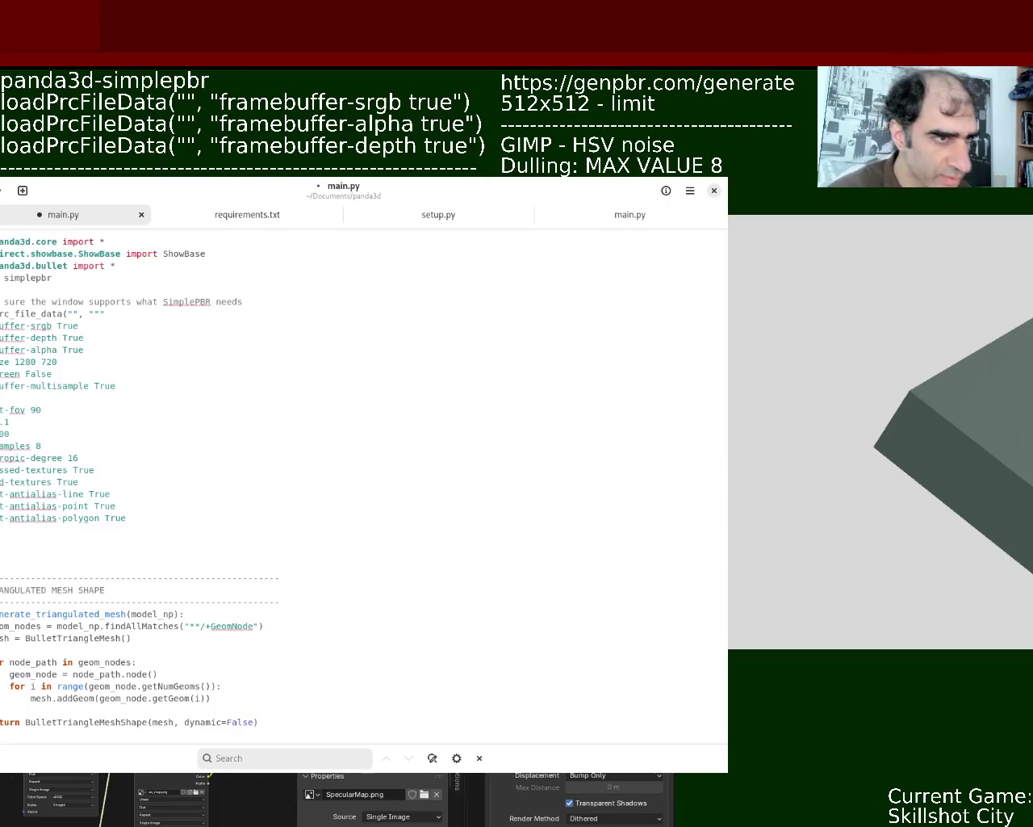
{"action": "key", "text": "Delete"}
{"action": "key", "text": "ctrl+s"}
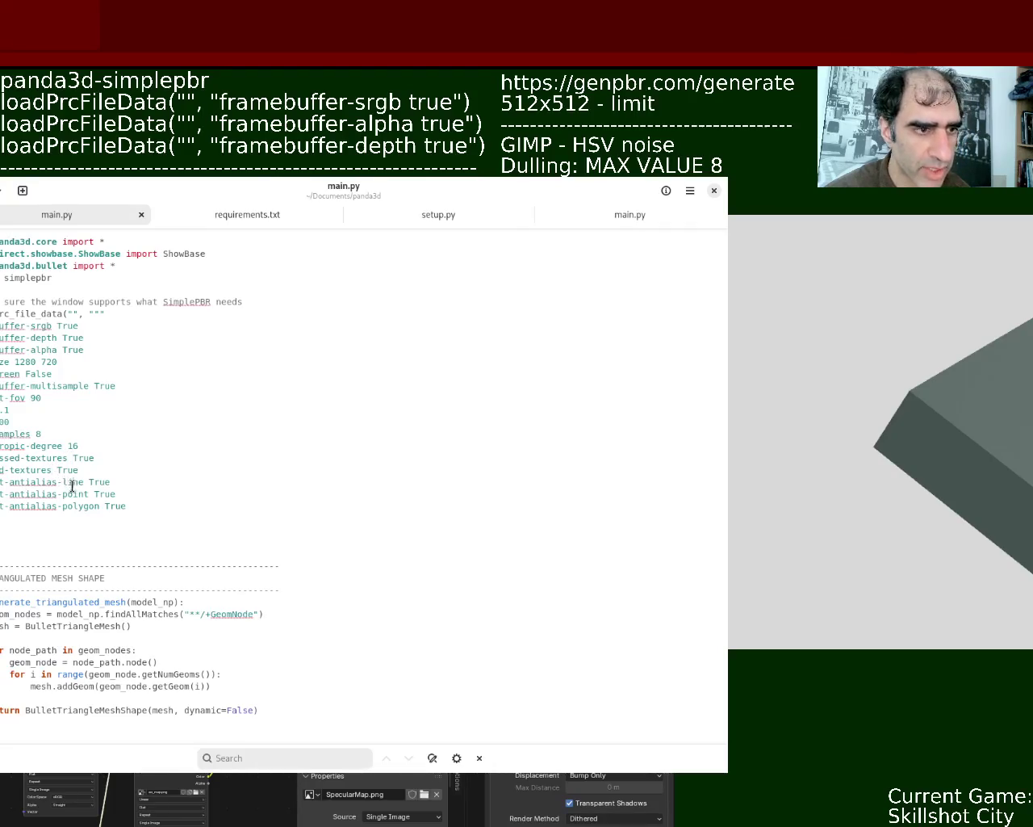
{"action": "left_click", "coordinate": [888, 378]}
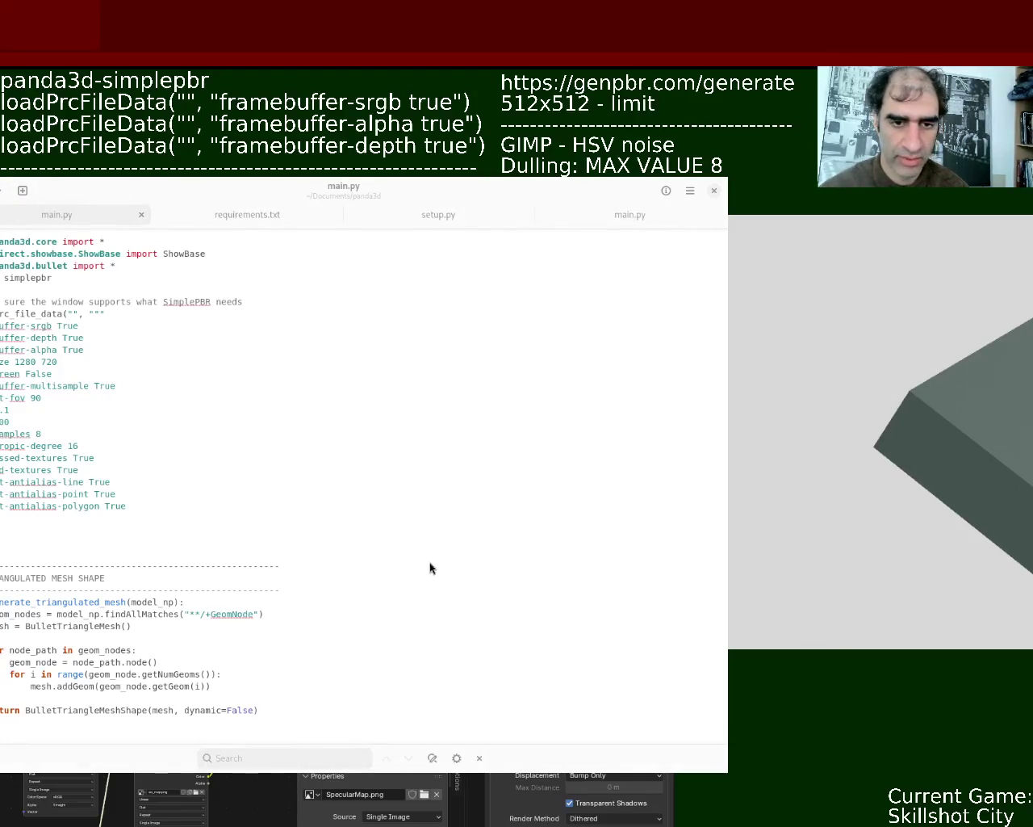
Step: Relaunch the Panda3D game, then shrink its window and place it right of the editor
{"action": "key", "text": "Escape"}
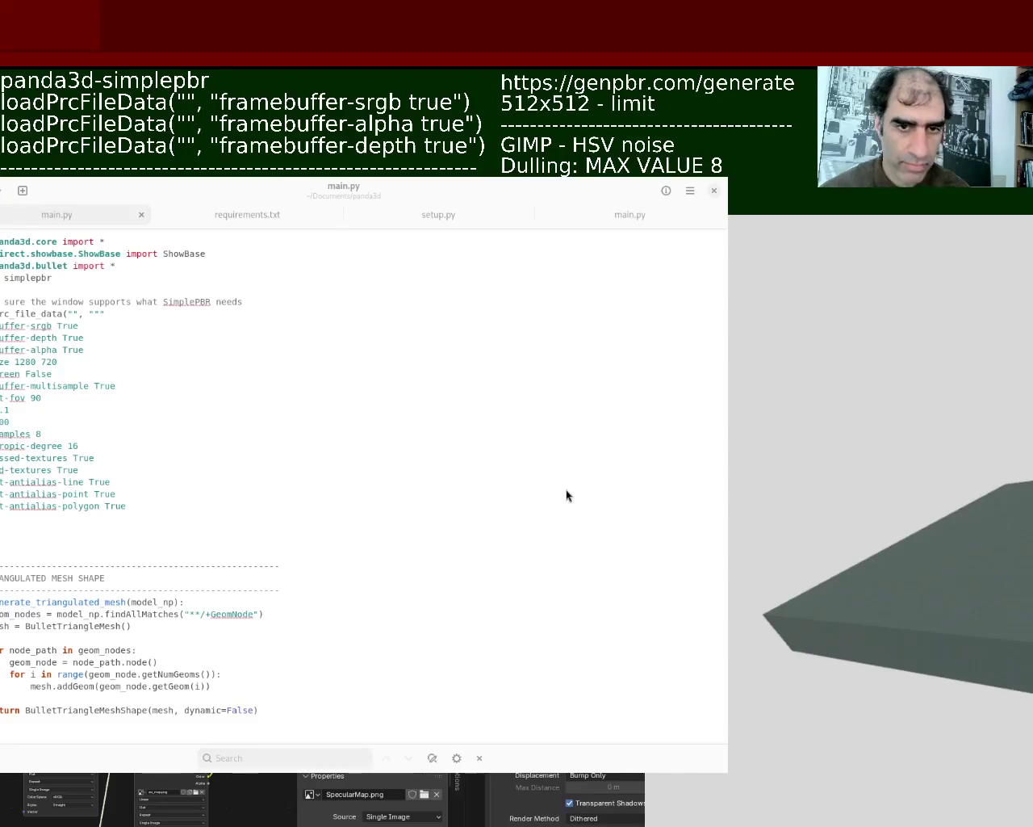
{"action": "left_click", "coordinate": [454, 804]}
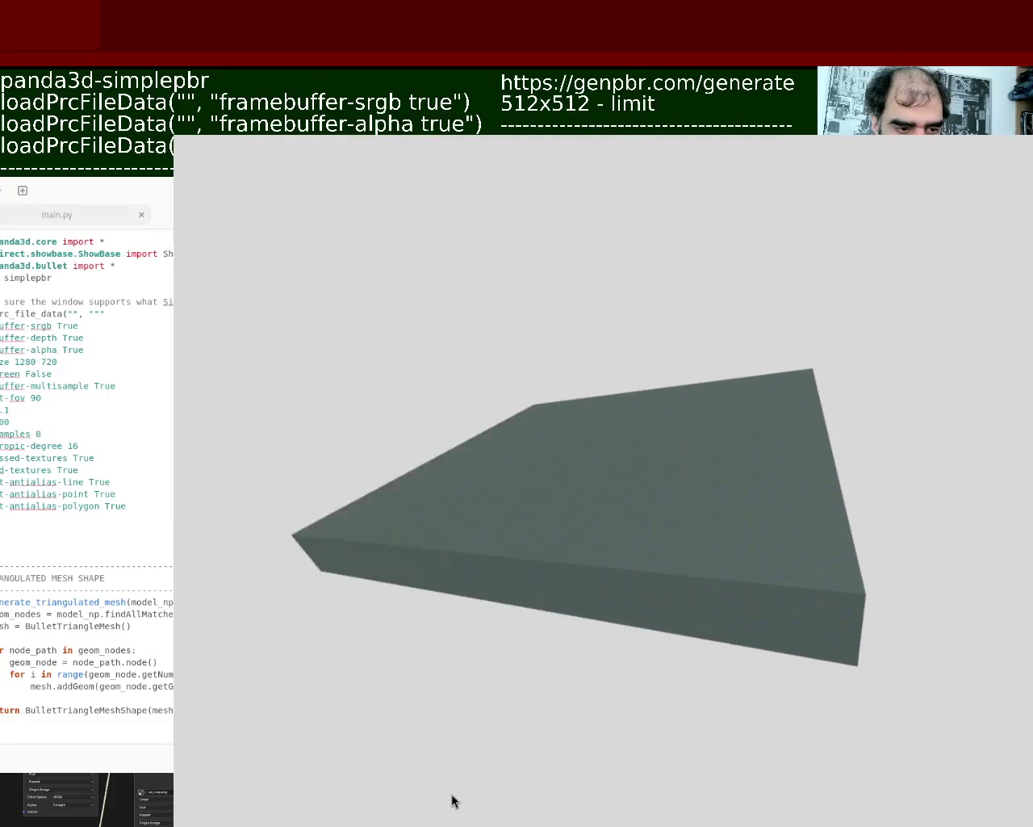
{"action": "right_click_drag", "start_coordinate": [949, 223], "coordinate": [657, 454], "text": "alt"}
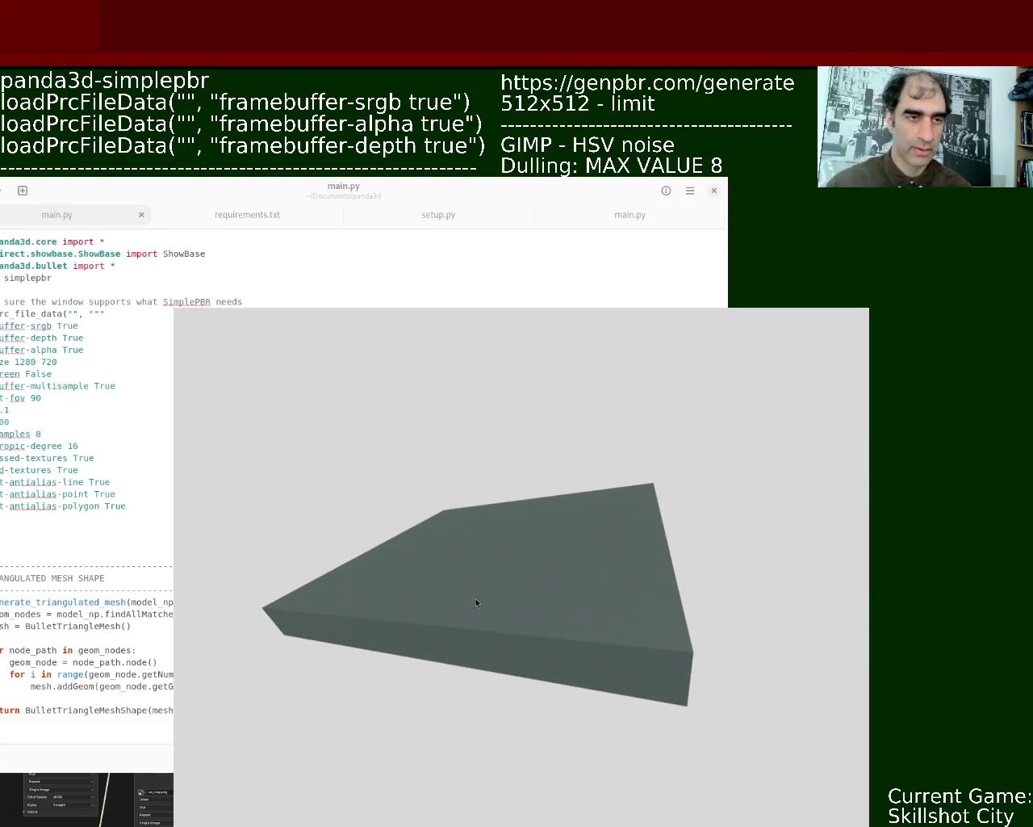
{"action": "mouse_move", "coordinate": [526, 583]}
{"action": "left_mouse_down", "text": "alt"}
{"action": "mouse_move", "coordinate": [607, 468]}
{"action": "mouse_move", "coordinate": [567, 489]}
{"action": "left_mouse_up", "text": "alt"}
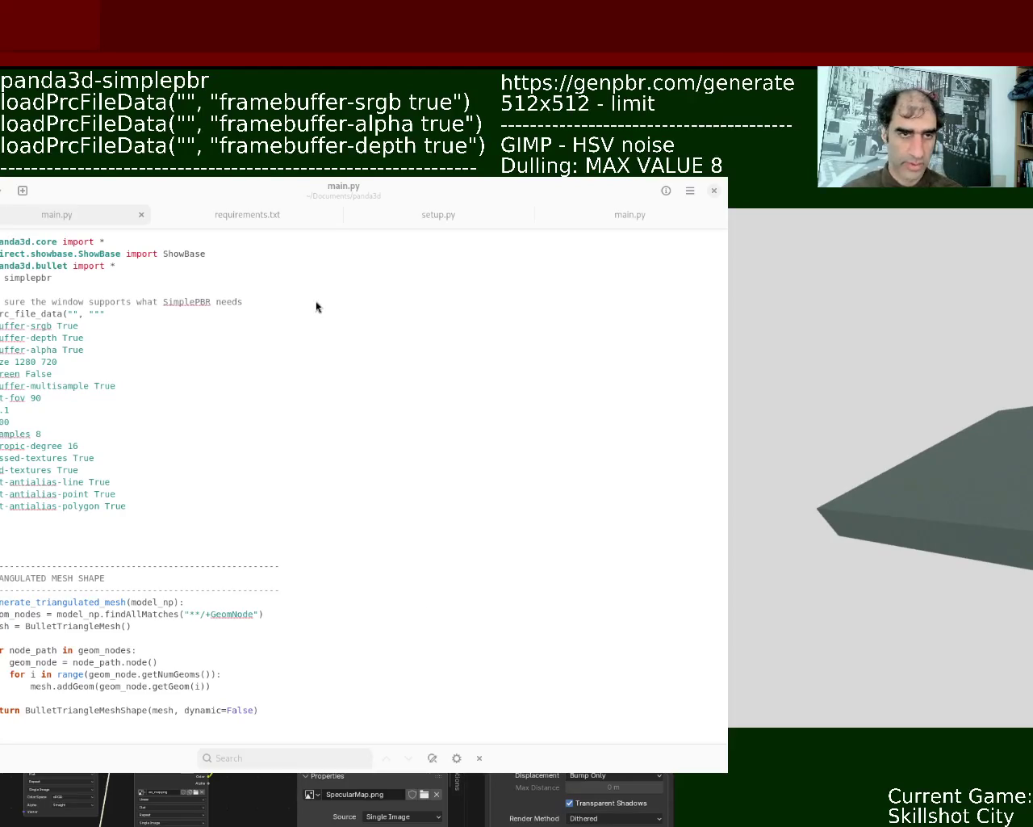
{"action": "left_click", "coordinate": [271, 307]}
{"action": "left_click", "coordinate": [559, 227]}
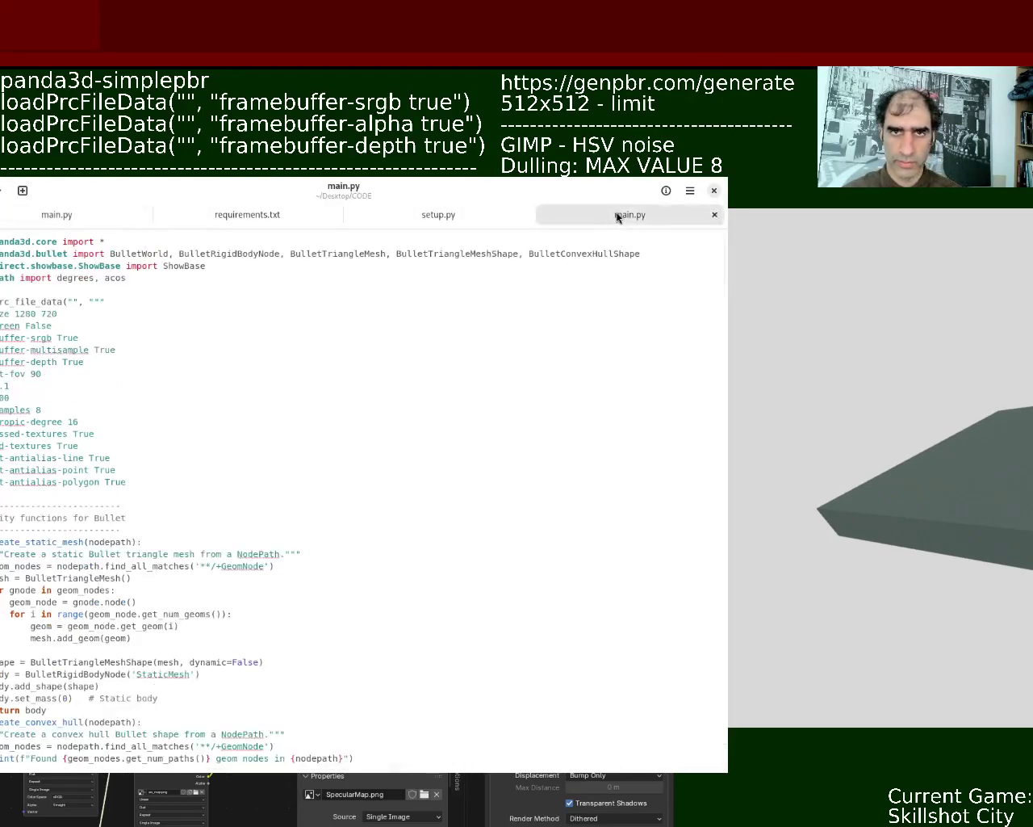
Step: Scroll through the Desktop/CODE main.py to review its Bullet static-mesh and convex-hull helpers
{"action": "mouse_move", "coordinate": [723, 272]}
{"action": "left_mouse_down"}
{"action": "mouse_move", "coordinate": [719, 774]}
{"action": "mouse_move", "coordinate": [727, 417]}
{"action": "left_mouse_up"}
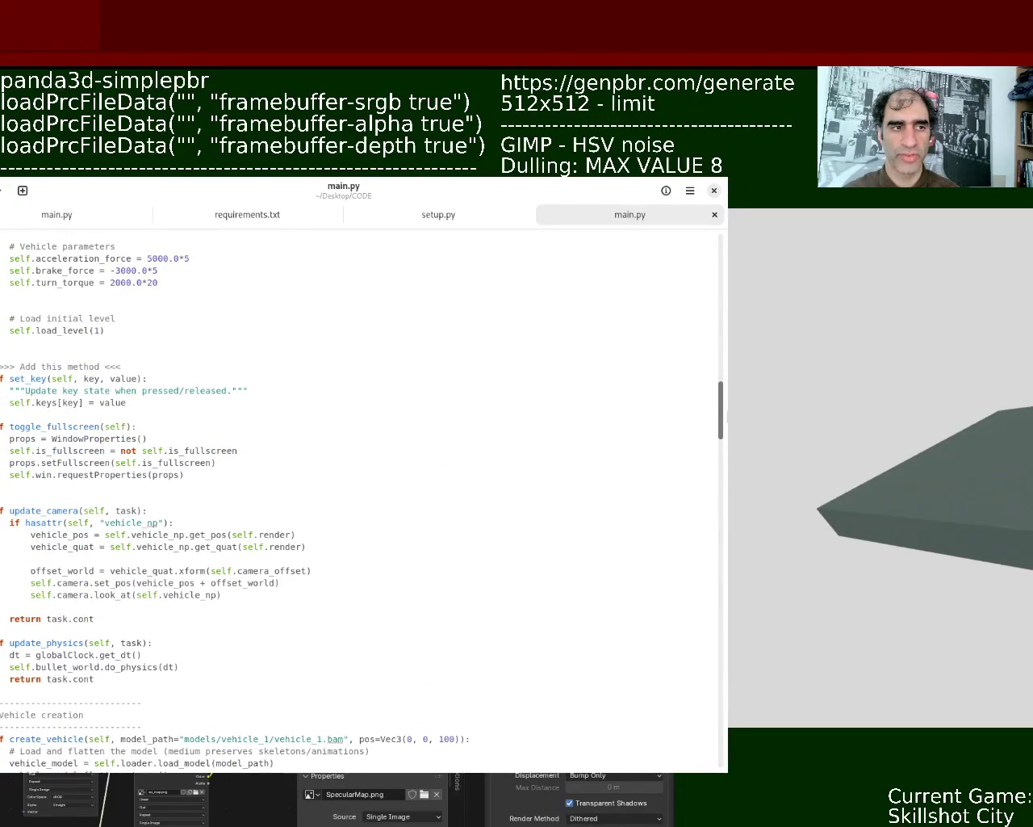
{"action": "left_click_drag", "start_coordinate": [727, 417], "coordinate": [726, 353]}
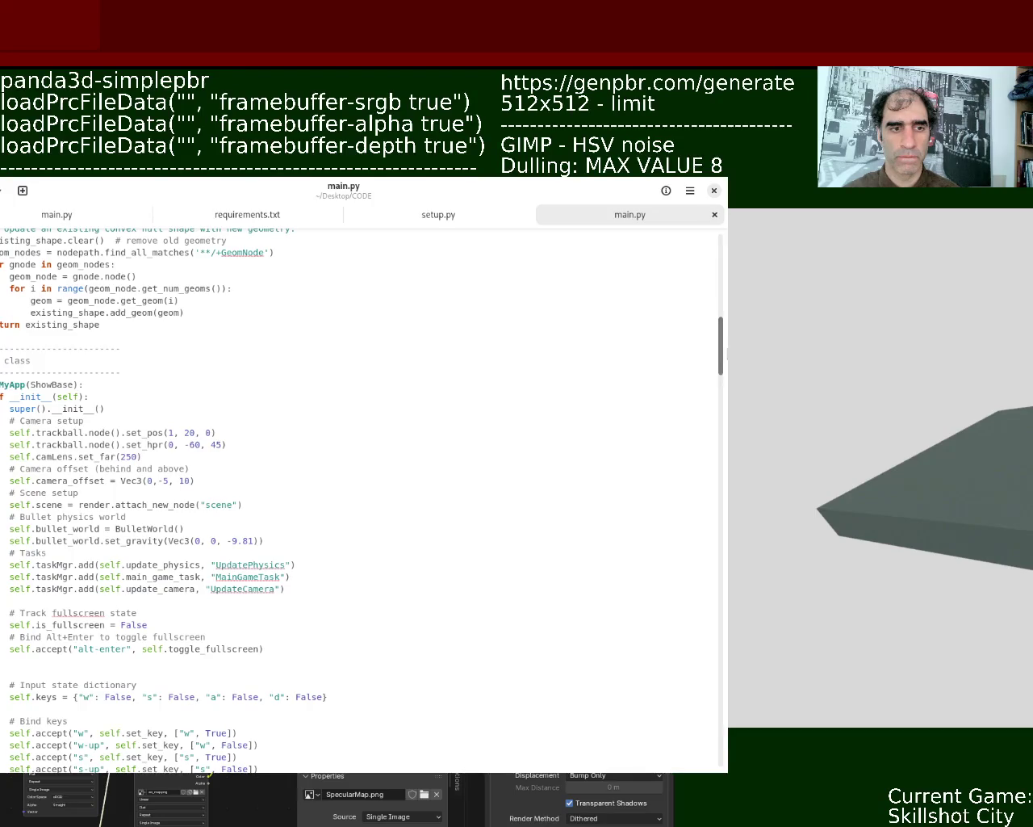
{"action": "mouse_move", "coordinate": [727, 352]}
{"action": "left_mouse_down"}
{"action": "mouse_move", "coordinate": [728, 277]}
{"action": "mouse_move", "coordinate": [728, 302]}
{"action": "left_mouse_up"}
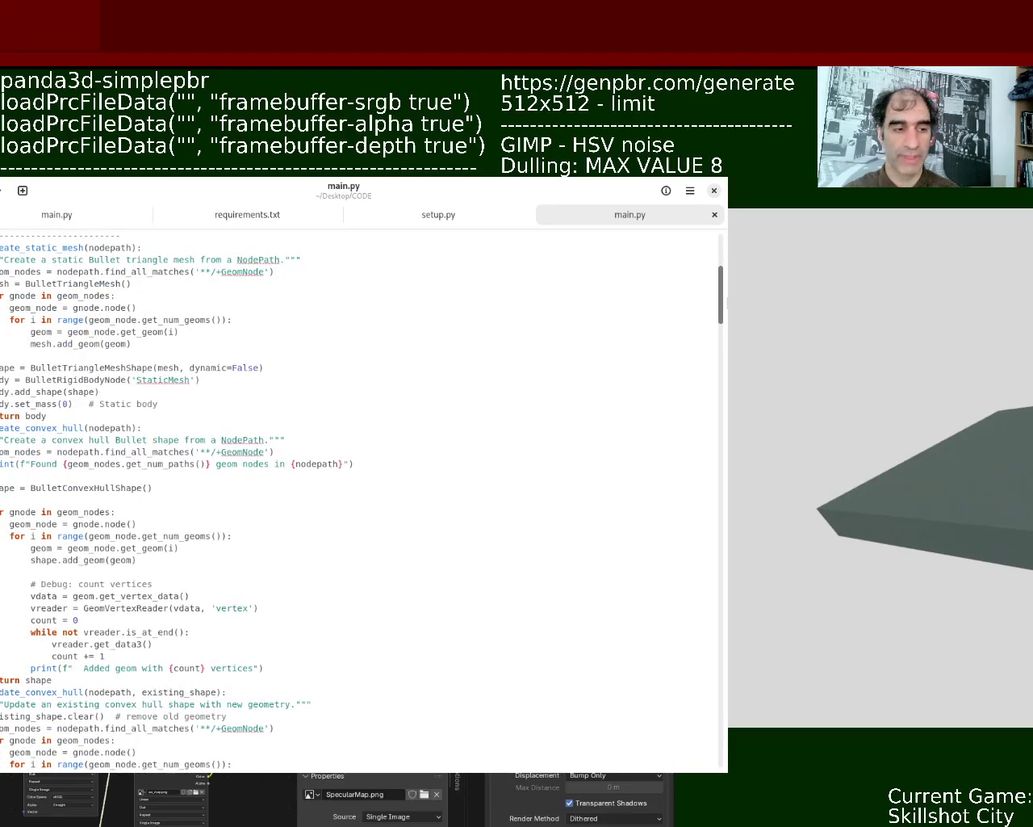
{"action": "left_click", "coordinate": [1001, 411]}
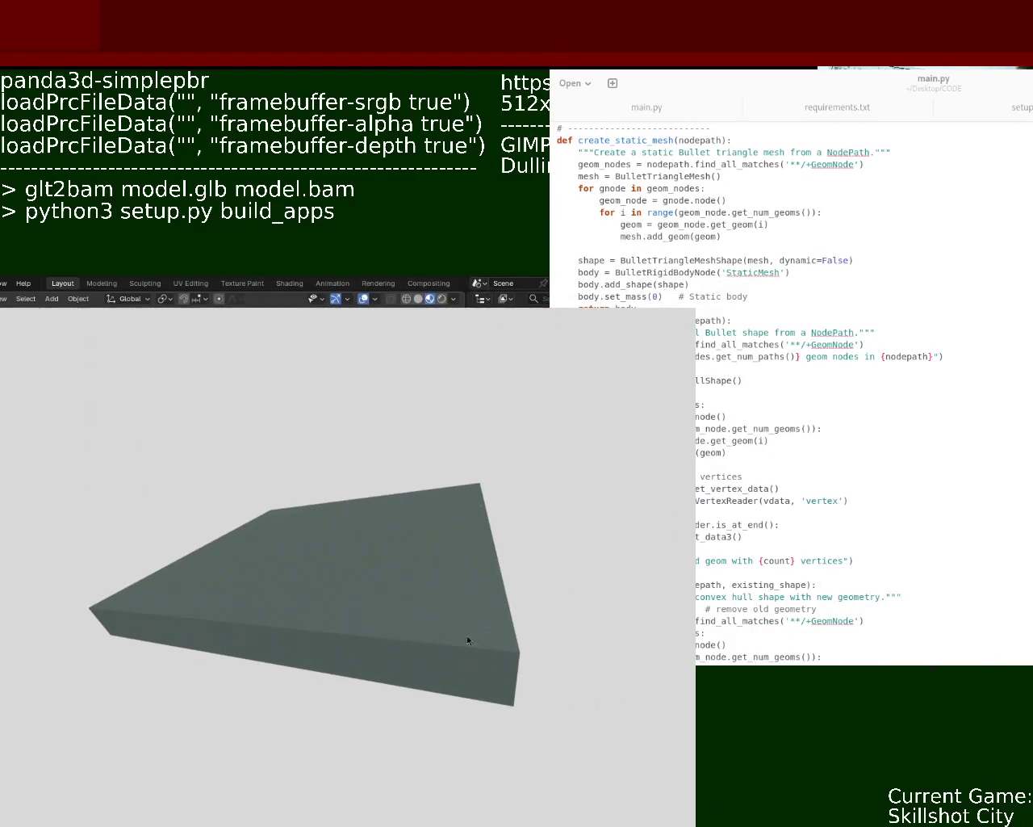
{"action": "mouse_move", "coordinate": [467, 640]}
{"action": "middle_mouse_down"}
{"action": "mouse_move", "coordinate": [392, 544]}
{"action": "mouse_move", "coordinate": [424, 619]}
{"action": "mouse_move", "coordinate": [456, 618]}
{"action": "mouse_move", "coordinate": [394, 565]}
{"action": "mouse_move", "coordinate": [437, 610]}
{"action": "mouse_move", "coordinate": [396, 642]}
{"action": "mouse_move", "coordinate": [403, 664]}
{"action": "mouse_move", "coordinate": [461, 692]}
{"action": "mouse_move", "coordinate": [438, 700]}
{"action": "middle_mouse_up"}
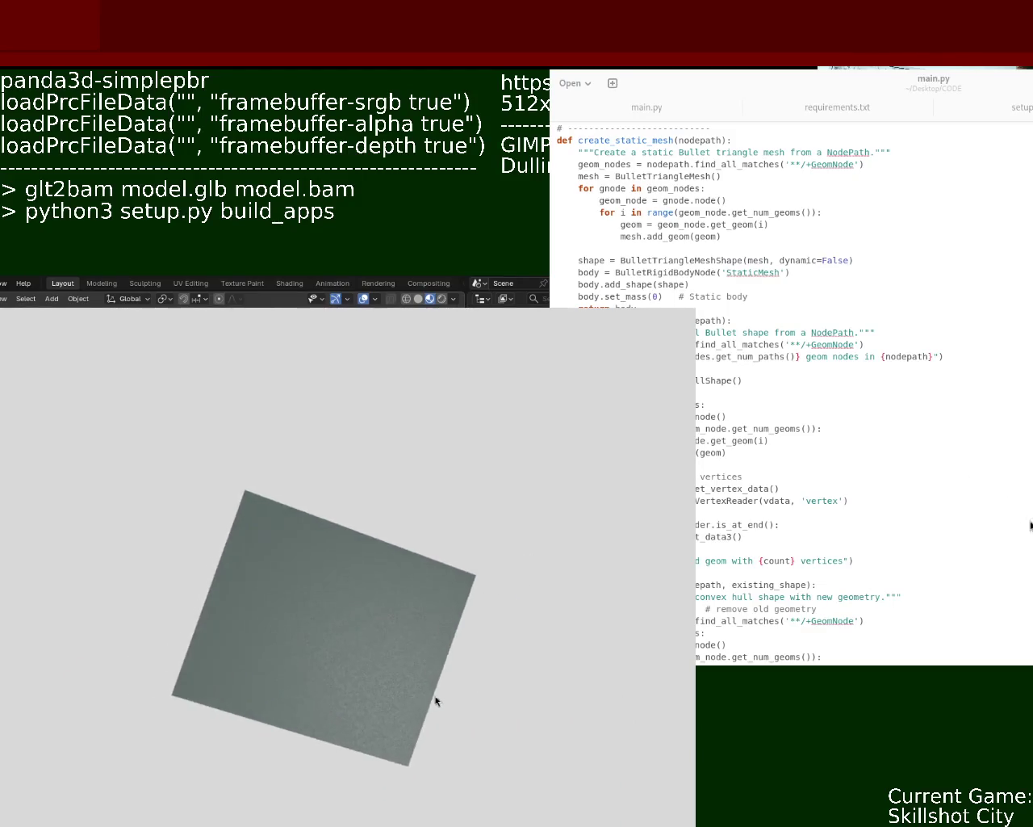
{"action": "scroll", "coordinate": [437, 700], "scroll_direction": "down", "scroll_amount": 3}
{"action": "scroll", "coordinate": [415, 653], "scroll_direction": "down", "scroll_amount": 5}
{"action": "scroll", "coordinate": [403, 738], "scroll_direction": "up", "scroll_amount": 8}
{"action": "scroll", "coordinate": [402, 710], "scroll_direction": "up", "scroll_amount": 3}
{"action": "scroll", "coordinate": [400, 720], "scroll_direction": "down", "scroll_amount": 2}
{"action": "scroll", "coordinate": [409, 719], "scroll_direction": "down", "scroll_amount": 2}
{"action": "mouse_move", "coordinate": [408, 719]}
{"action": "middle_mouse_down"}
{"action": "mouse_move", "coordinate": [415, 784]}
{"action": "mouse_move", "coordinate": [400, 716]}
{"action": "middle_mouse_up"}
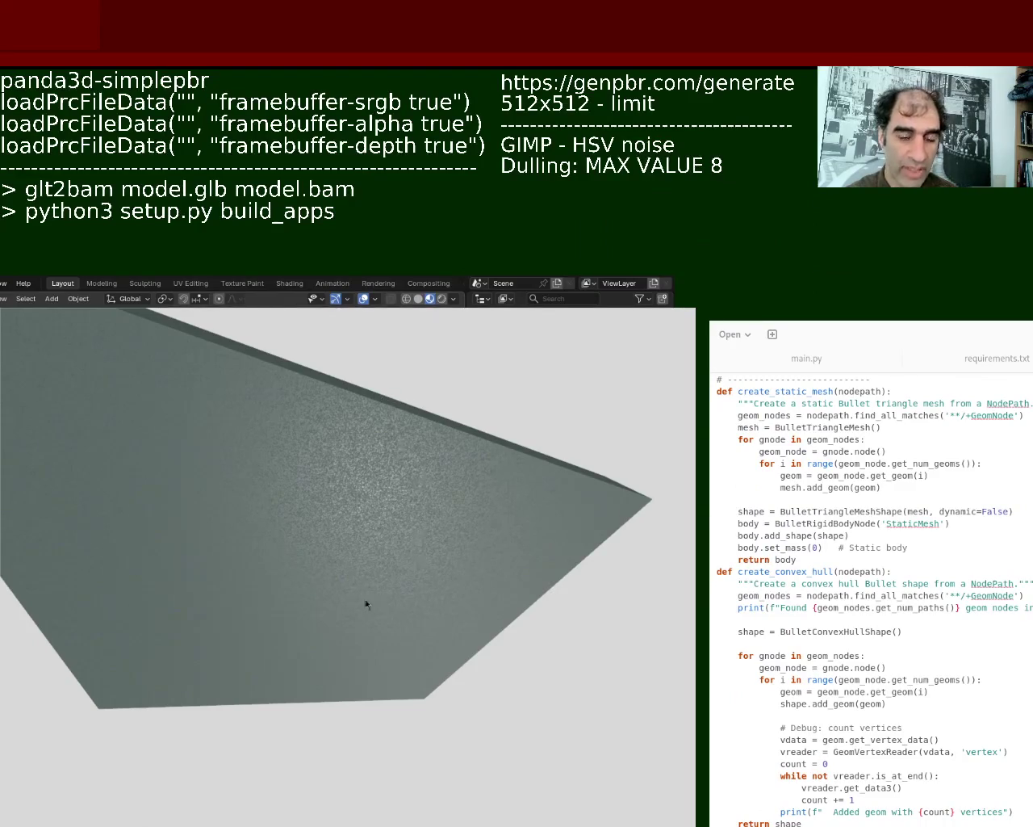
{"action": "scroll", "coordinate": [445, 498], "scroll_direction": "down", "scroll_amount": 3}
{"action": "scroll", "coordinate": [444, 499], "scroll_direction": "up", "scroll_amount": 3}
{"action": "scroll", "coordinate": [441, 511], "scroll_direction": "up", "scroll_amount": 1}
{"action": "scroll", "coordinate": [440, 516], "scroll_direction": "up", "scroll_amount": 1}
{"action": "mouse_move", "coordinate": [441, 521]}
{"action": "middle_mouse_down"}
{"action": "mouse_move", "coordinate": [412, 461]}
{"action": "mouse_move", "coordinate": [401, 503]}
{"action": "mouse_move", "coordinate": [406, 413]}
{"action": "mouse_move", "coordinate": [389, 439]}
{"action": "middle_mouse_up"}
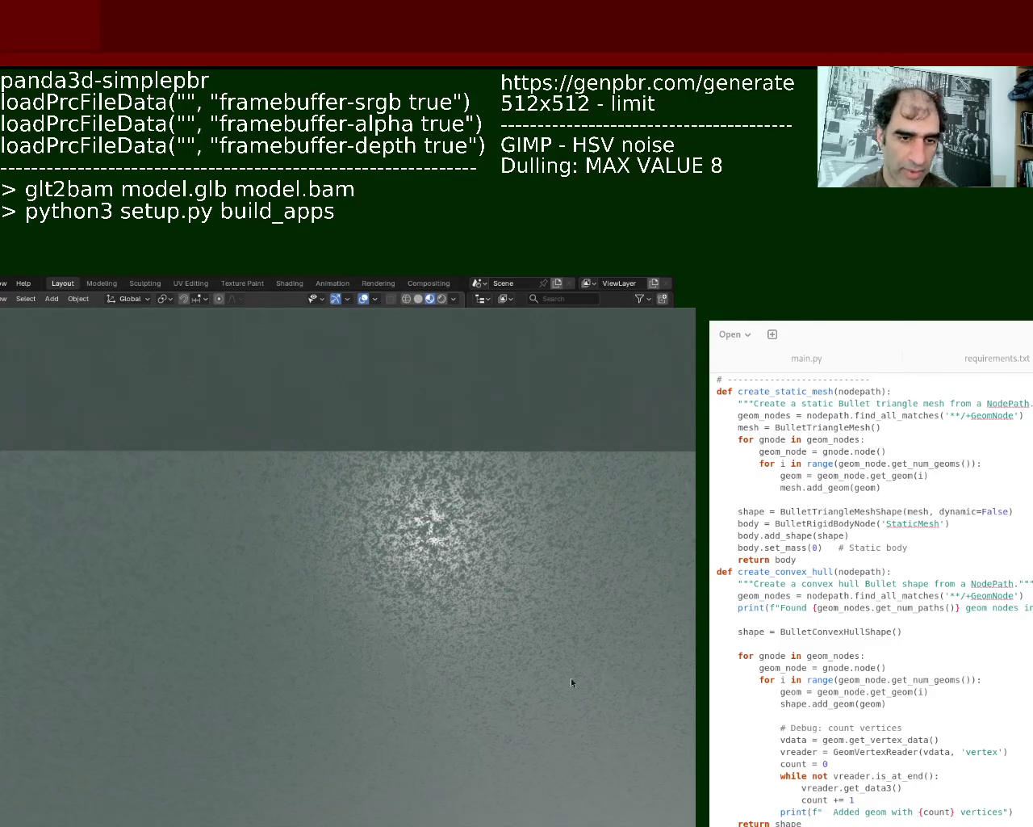
{"action": "mouse_move", "coordinate": [325, 563]}
{"action": "middle_mouse_down"}
{"action": "mouse_move", "coordinate": [344, 588]}
{"action": "mouse_move", "coordinate": [369, 376]}
{"action": "middle_mouse_up"}
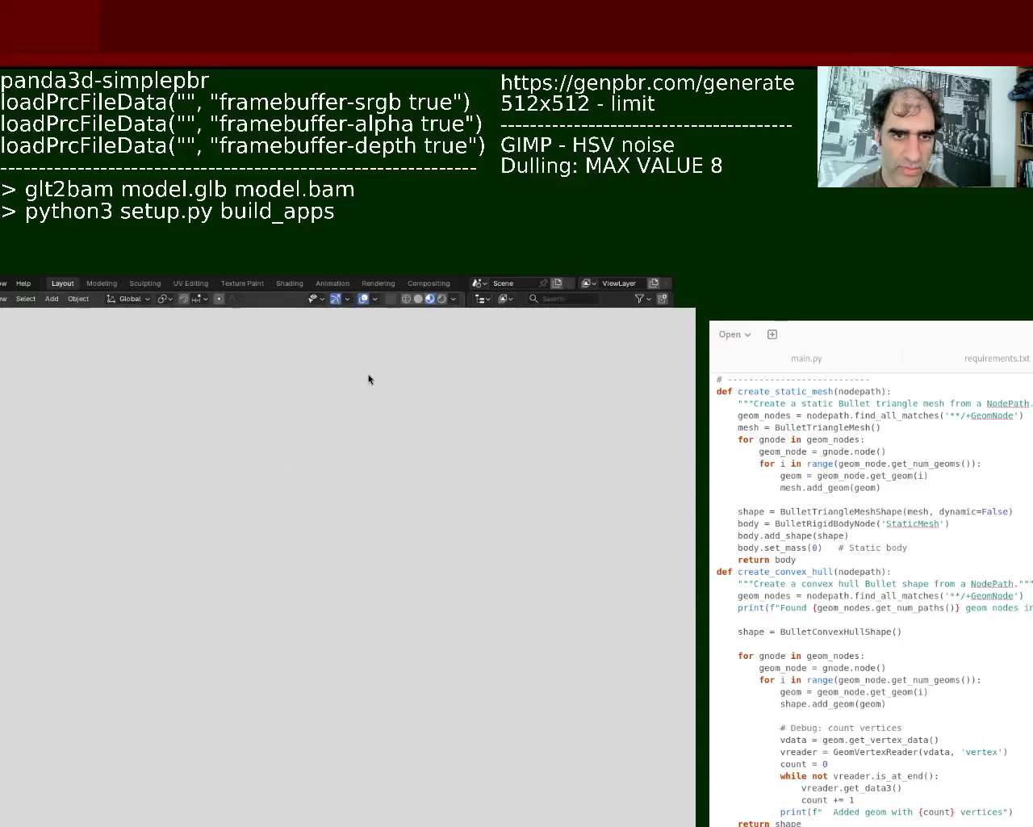
{"action": "mouse_move", "coordinate": [351, 526]}
{"action": "middle_mouse_down"}
{"action": "mouse_move", "coordinate": [445, 560]}
{"action": "mouse_move", "coordinate": [280, 623]}
{"action": "mouse_move", "coordinate": [282, 528]}
{"action": "mouse_move", "coordinate": [384, 568]}
{"action": "mouse_move", "coordinate": [360, 572]}
{"action": "mouse_move", "coordinate": [352, 502]}
{"action": "mouse_move", "coordinate": [354, 660]}
{"action": "mouse_move", "coordinate": [307, 431]}
{"action": "mouse_move", "coordinate": [316, 476]}
{"action": "mouse_move", "coordinate": [336, 452]}
{"action": "mouse_move", "coordinate": [296, 422]}
{"action": "mouse_move", "coordinate": [315, 463]}
{"action": "mouse_move", "coordinate": [293, 440]}
{"action": "middle_mouse_up"}
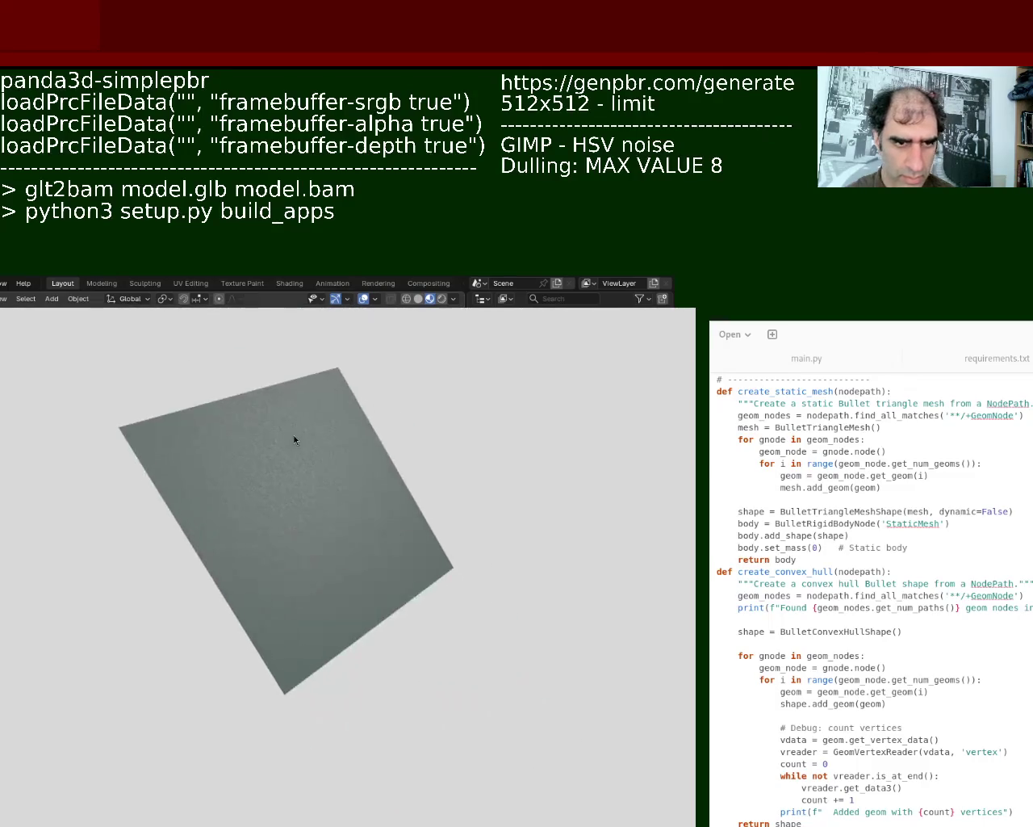
{"action": "scroll", "coordinate": [327, 545], "scroll_direction": "up", "scroll_amount": 4}
{"action": "mouse_move", "coordinate": [324, 545]}
{"action": "middle_mouse_down"}
{"action": "mouse_move", "coordinate": [298, 493]}
{"action": "mouse_move", "coordinate": [333, 580]}
{"action": "mouse_move", "coordinate": [337, 633]}
{"action": "middle_mouse_up"}
{"action": "scroll", "coordinate": [298, 494], "scroll_direction": "down", "scroll_amount": 3}
{"action": "scroll", "coordinate": [332, 580], "scroll_direction": "up", "scroll_amount": 5}
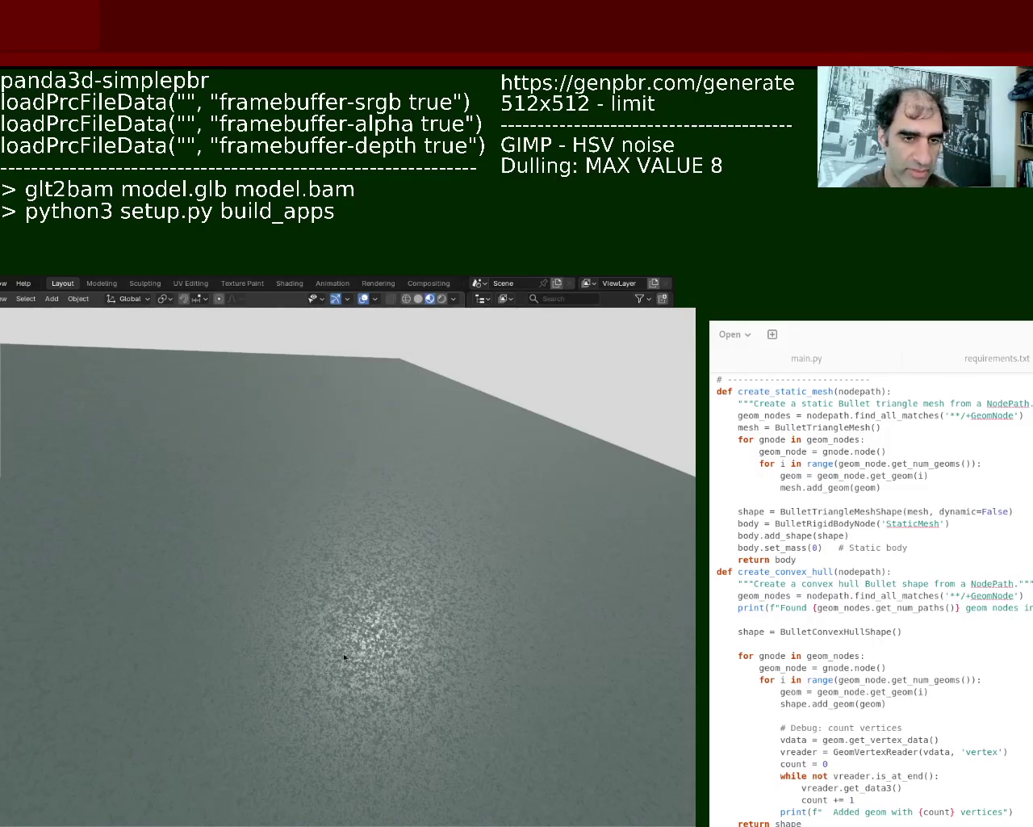
{"action": "mouse_move", "coordinate": [343, 612]}
{"action": "middle_mouse_down"}
{"action": "mouse_move", "coordinate": [364, 615]}
{"action": "mouse_move", "coordinate": [361, 603]}
{"action": "middle_mouse_up"}
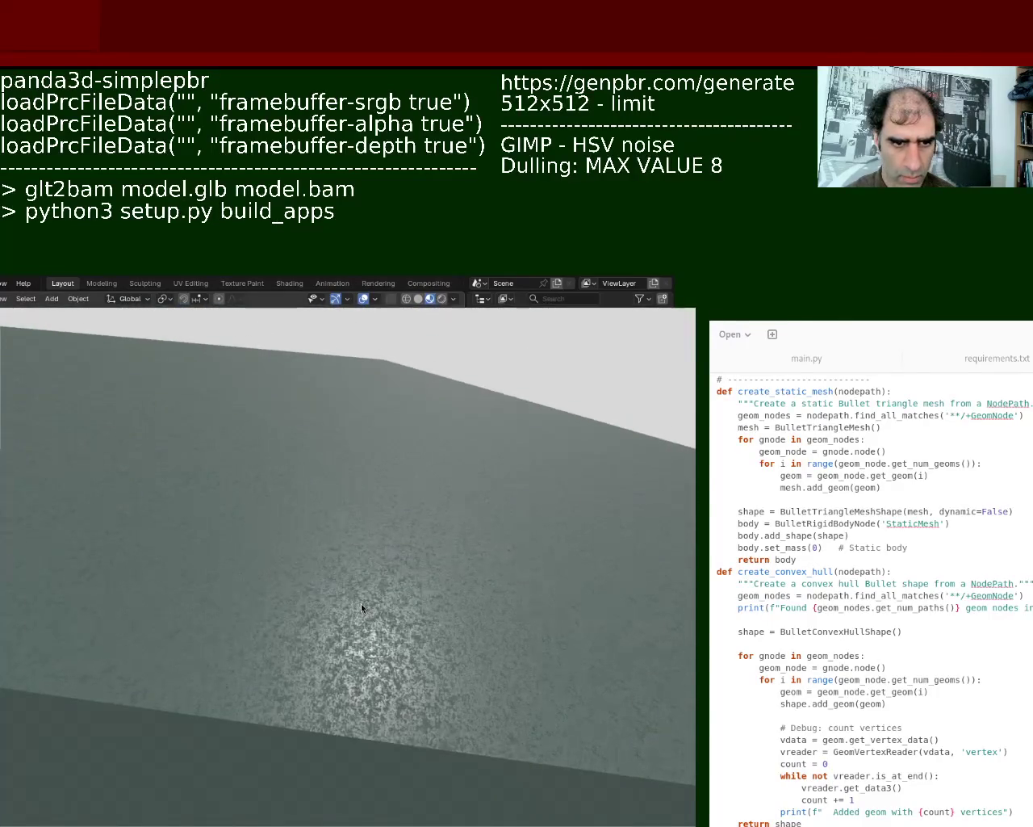
{"action": "mouse_move", "coordinate": [457, 652]}
{"action": "middle_mouse_down"}
{"action": "mouse_move", "coordinate": [438, 641]}
{"action": "mouse_move", "coordinate": [436, 703]}
{"action": "mouse_move", "coordinate": [434, 604]}
{"action": "mouse_move", "coordinate": [428, 654]}
{"action": "mouse_move", "coordinate": [419, 589]}
{"action": "mouse_move", "coordinate": [423, 623]}
{"action": "mouse_move", "coordinate": [436, 609]}
{"action": "mouse_move", "coordinate": [355, 587]}
{"action": "mouse_move", "coordinate": [272, 600]}
{"action": "mouse_move", "coordinate": [477, 600]}
{"action": "mouse_move", "coordinate": [396, 657]}
{"action": "mouse_move", "coordinate": [447, 530]}
{"action": "mouse_move", "coordinate": [307, 544]}
{"action": "mouse_move", "coordinate": [493, 570]}
{"action": "mouse_move", "coordinate": [477, 637]}
{"action": "mouse_move", "coordinate": [473, 579]}
{"action": "mouse_move", "coordinate": [431, 558]}
{"action": "mouse_move", "coordinate": [325, 558]}
{"action": "mouse_move", "coordinate": [428, 715]}
{"action": "mouse_move", "coordinate": [339, 596]}
{"action": "mouse_move", "coordinate": [452, 629]}
{"action": "mouse_move", "coordinate": [498, 659]}
{"action": "mouse_move", "coordinate": [378, 610]}
{"action": "middle_mouse_up"}
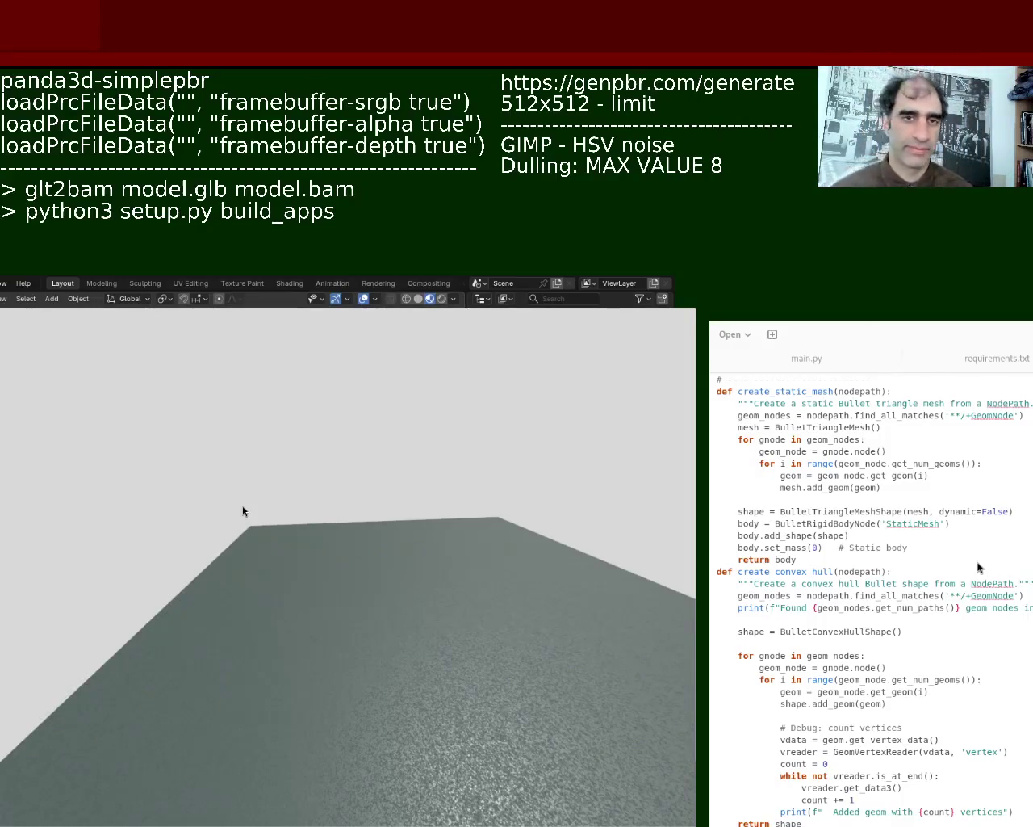
{"action": "mouse_move", "coordinate": [293, 482]}
{"action": "middle_mouse_down"}
{"action": "mouse_move", "coordinate": [461, 674]}
{"action": "mouse_move", "coordinate": [299, 544]}
{"action": "mouse_move", "coordinate": [356, 580]}
{"action": "mouse_move", "coordinate": [341, 643]}
{"action": "mouse_move", "coordinate": [369, 579]}
{"action": "mouse_move", "coordinate": [299, 674]}
{"action": "mouse_move", "coordinate": [336, 610]}
{"action": "mouse_move", "coordinate": [452, 603]}
{"action": "mouse_move", "coordinate": [368, 611]}
{"action": "mouse_move", "coordinate": [330, 599]}
{"action": "mouse_move", "coordinate": [406, 623]}
{"action": "mouse_move", "coordinate": [320, 597]}
{"action": "mouse_move", "coordinate": [376, 553]}
{"action": "mouse_move", "coordinate": [420, 606]}
{"action": "mouse_move", "coordinate": [288, 589]}
{"action": "middle_mouse_up"}
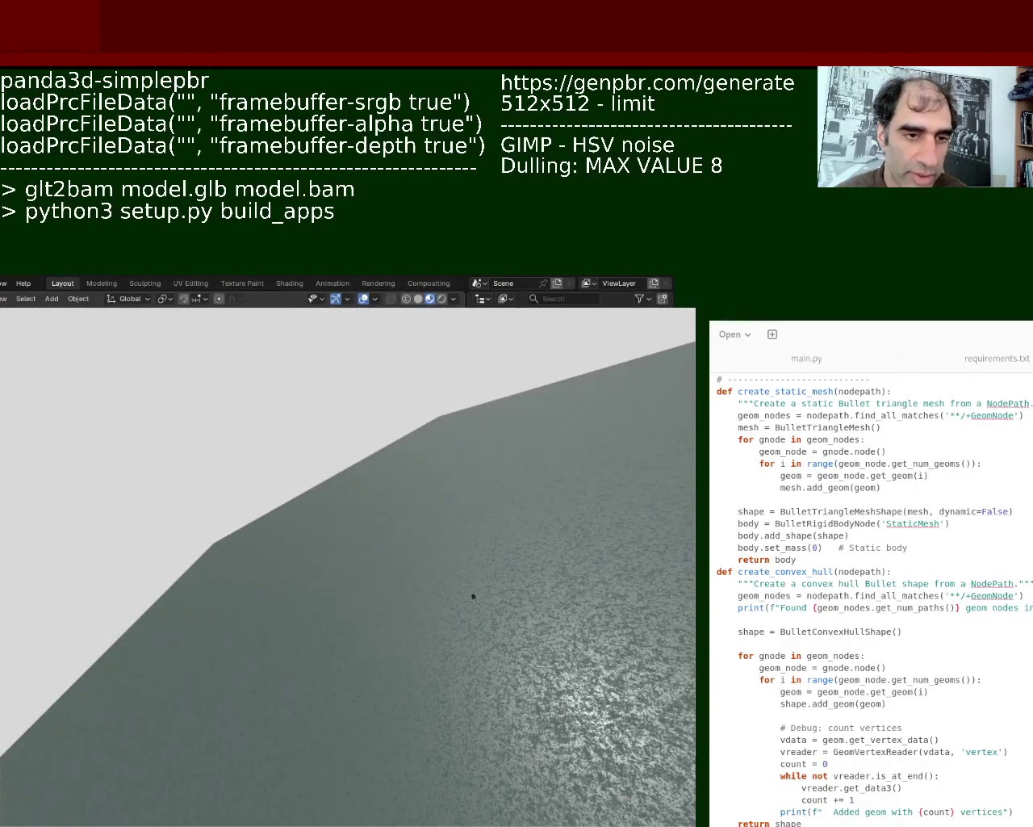
{"action": "mouse_move", "coordinate": [523, 702]}
{"action": "middle_mouse_down"}
{"action": "mouse_move", "coordinate": [438, 604]}
{"action": "mouse_move", "coordinate": [498, 584]}
{"action": "mouse_move", "coordinate": [380, 583]}
{"action": "mouse_move", "coordinate": [335, 669]}
{"action": "mouse_move", "coordinate": [341, 634]}
{"action": "mouse_move", "coordinate": [267, 658]}
{"action": "mouse_move", "coordinate": [332, 697]}
{"action": "mouse_move", "coordinate": [369, 701]}
{"action": "mouse_move", "coordinate": [418, 676]}
{"action": "mouse_move", "coordinate": [422, 618]}
{"action": "mouse_move", "coordinate": [364, 717]}
{"action": "mouse_move", "coordinate": [370, 635]}
{"action": "mouse_move", "coordinate": [396, 591]}
{"action": "mouse_move", "coordinate": [396, 692]}
{"action": "mouse_move", "coordinate": [390, 681]}
{"action": "mouse_move", "coordinate": [380, 692]}
{"action": "middle_mouse_up"}
{"action": "scroll", "coordinate": [331, 665], "scroll_direction": "up", "scroll_amount": 2}
{"action": "scroll", "coordinate": [328, 662], "scroll_direction": "down", "scroll_amount": 6}
{"action": "scroll", "coordinate": [328, 662], "scroll_direction": "up", "scroll_amount": 6}
{"action": "scroll", "coordinate": [330, 662], "scroll_direction": "up", "scroll_amount": 2}
{"action": "mouse_move", "coordinate": [356, 623]}
{"action": "middle_mouse_down"}
{"action": "mouse_move", "coordinate": [322, 633]}
{"action": "mouse_move", "coordinate": [341, 576]}
{"action": "mouse_move", "coordinate": [275, 583]}
{"action": "mouse_move", "coordinate": [356, 617]}
{"action": "mouse_move", "coordinate": [364, 586]}
{"action": "mouse_move", "coordinate": [352, 605]}
{"action": "mouse_move", "coordinate": [339, 597]}
{"action": "mouse_move", "coordinate": [255, 618]}
{"action": "middle_mouse_up"}
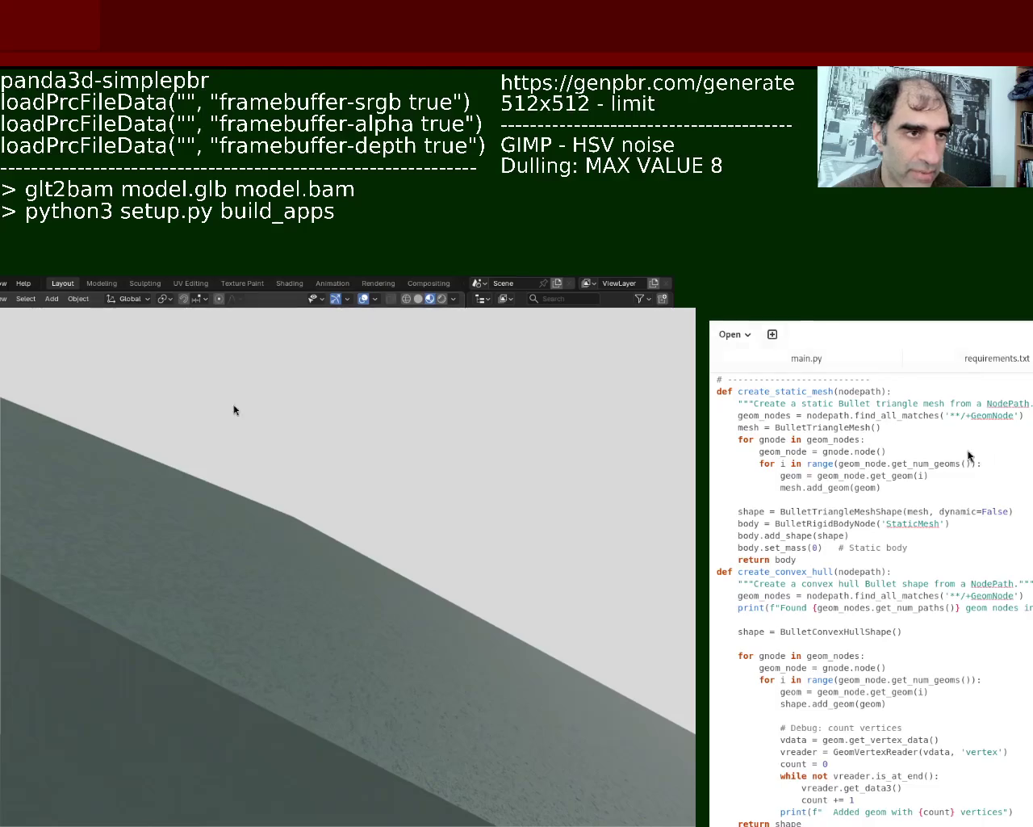
Step: In main.py, try commenting and deleting the default-fov 90 line, then undo both
{"action": "left_click", "coordinate": [811, 360]}
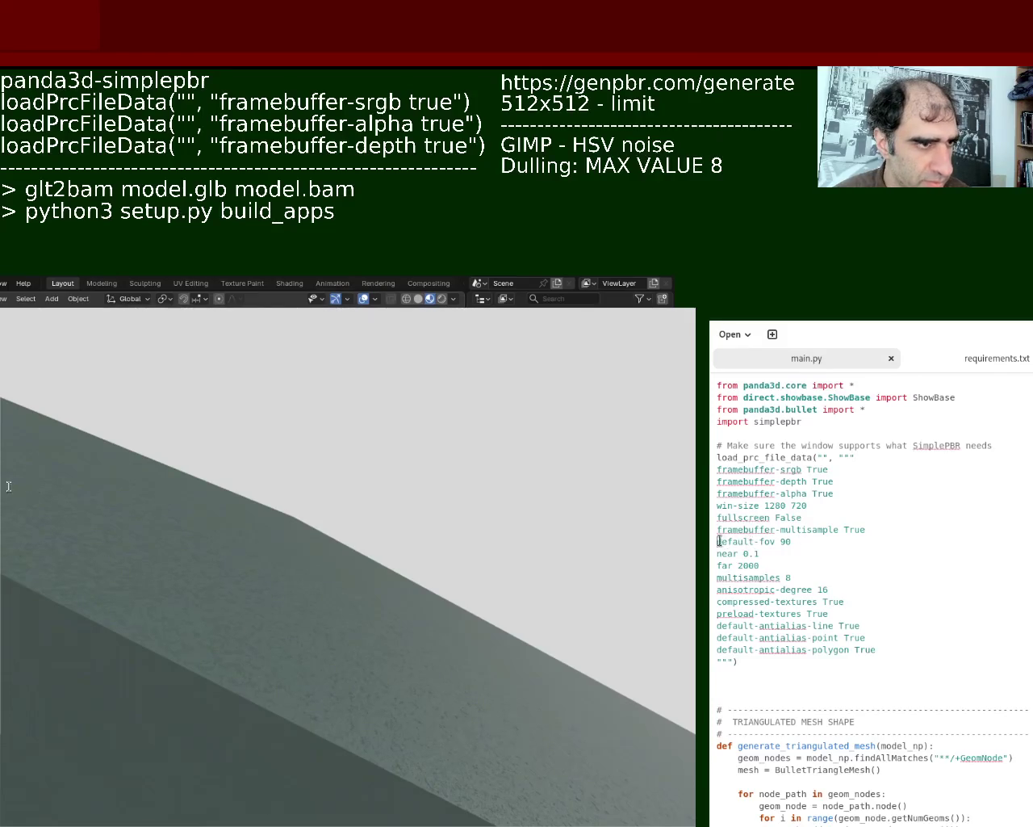
{"action": "type", "text": "#"}
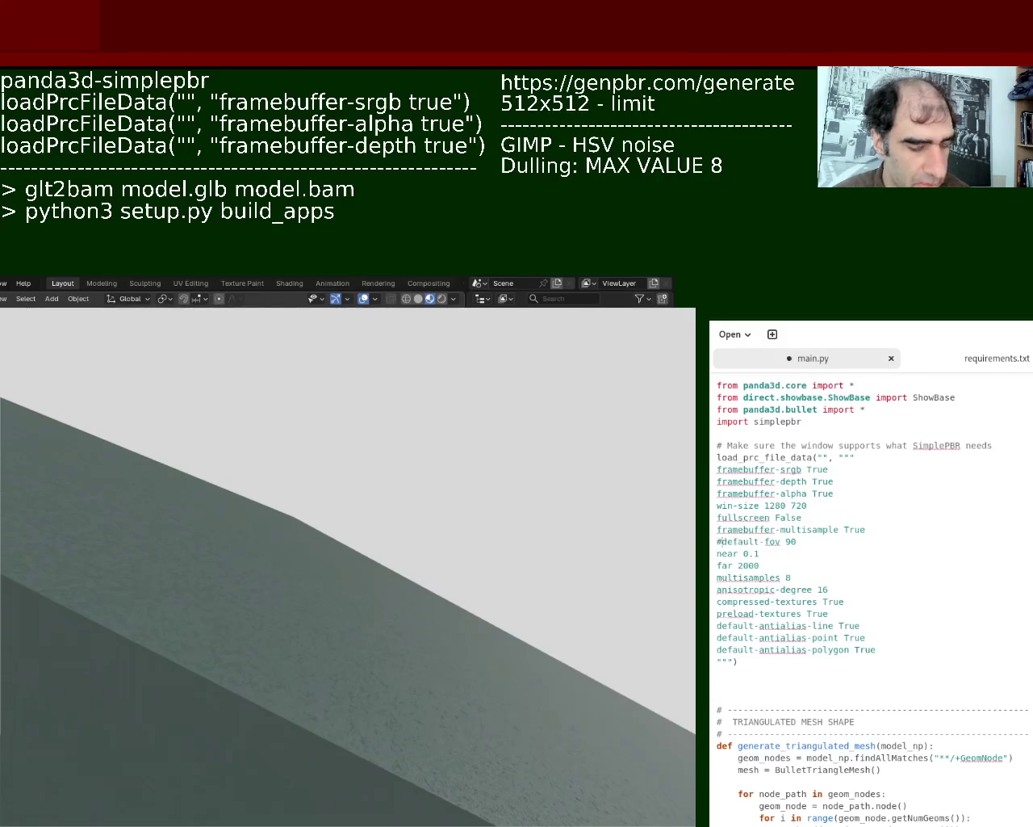
{"action": "key", "text": "ctrl+z"}
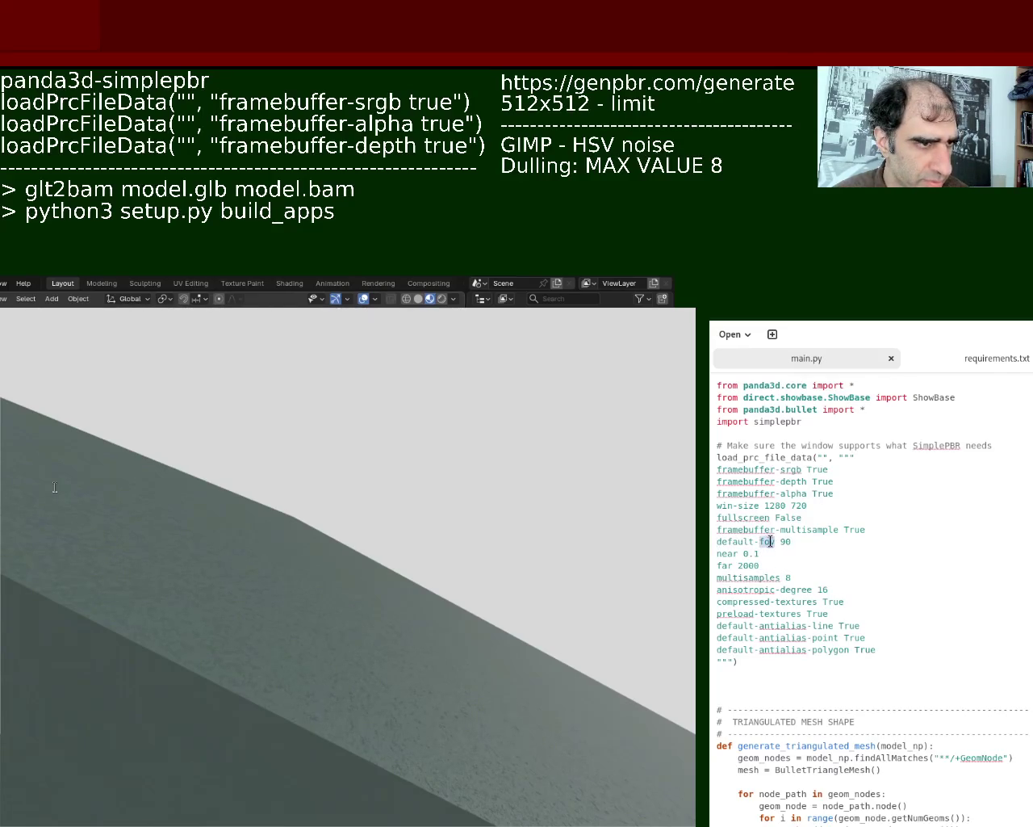
{"action": "triple_click", "coordinate": [770, 541]}
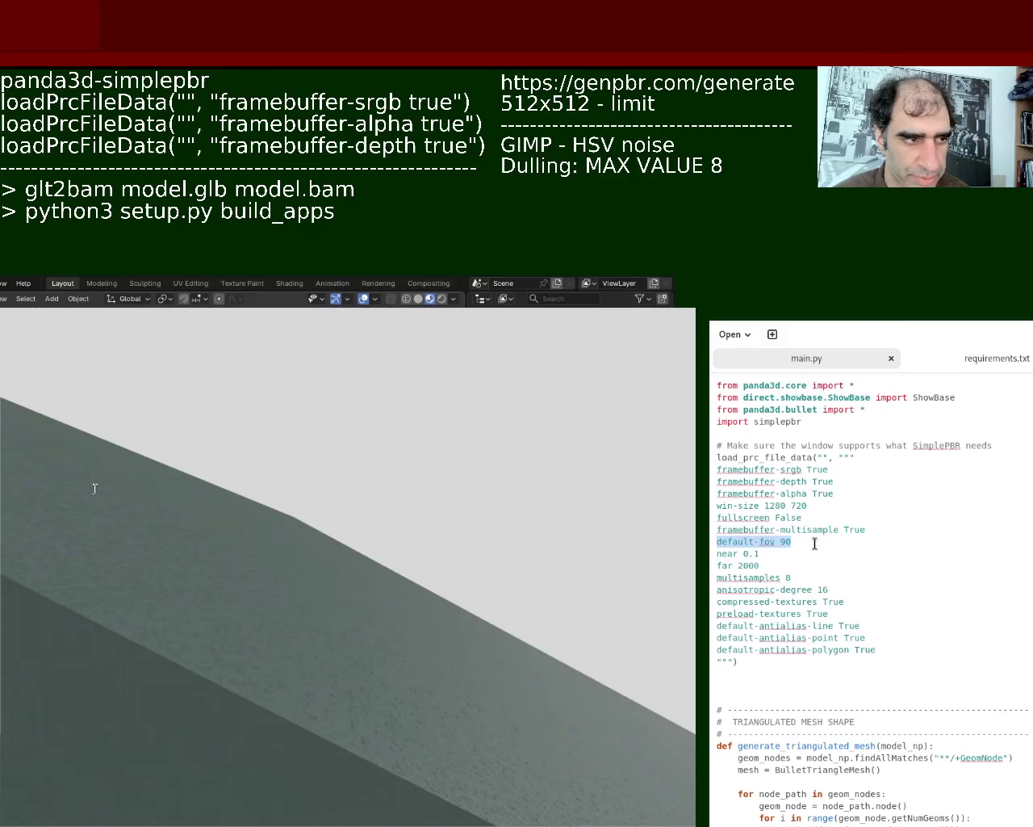
{"action": "key", "text": "BackSpace"}
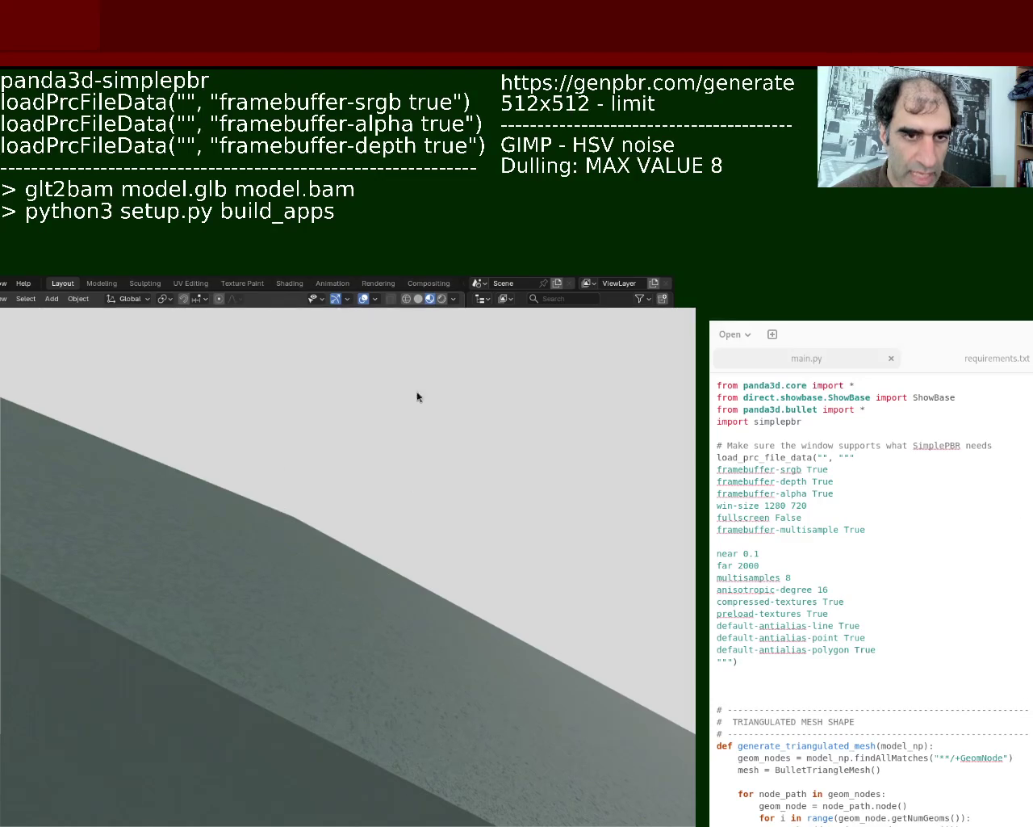
{"action": "key", "text": "ctrl+z"}
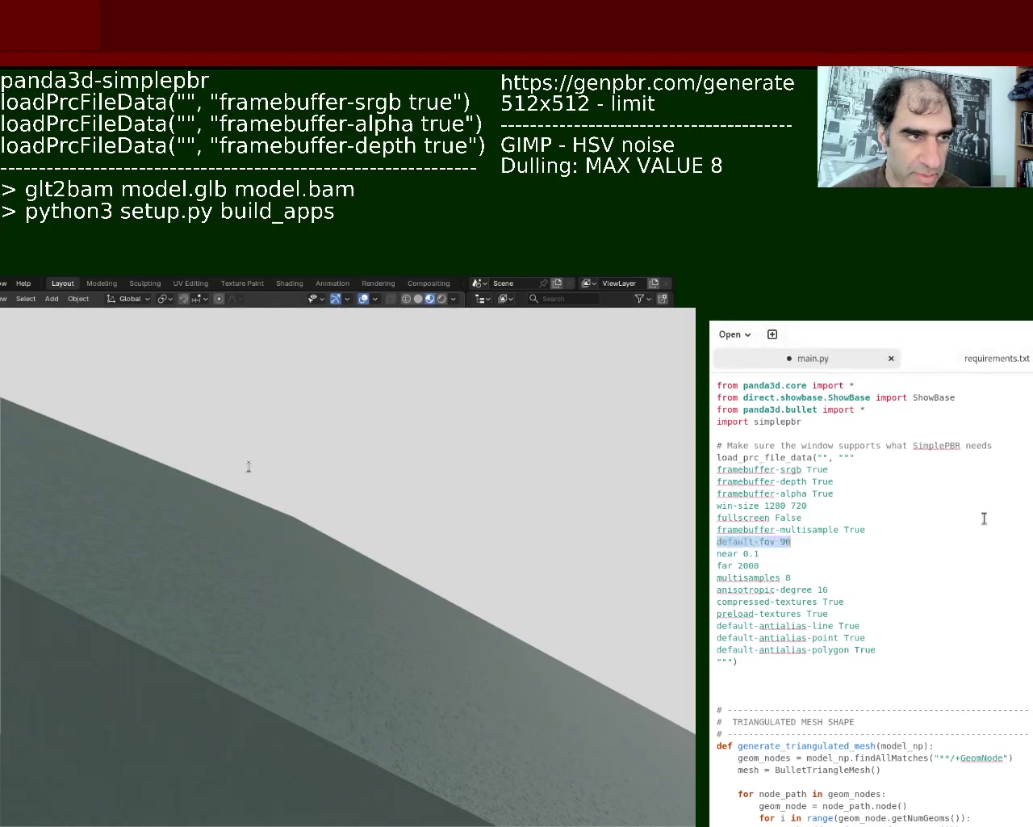
{"action": "left_click", "coordinate": [784, 540]}
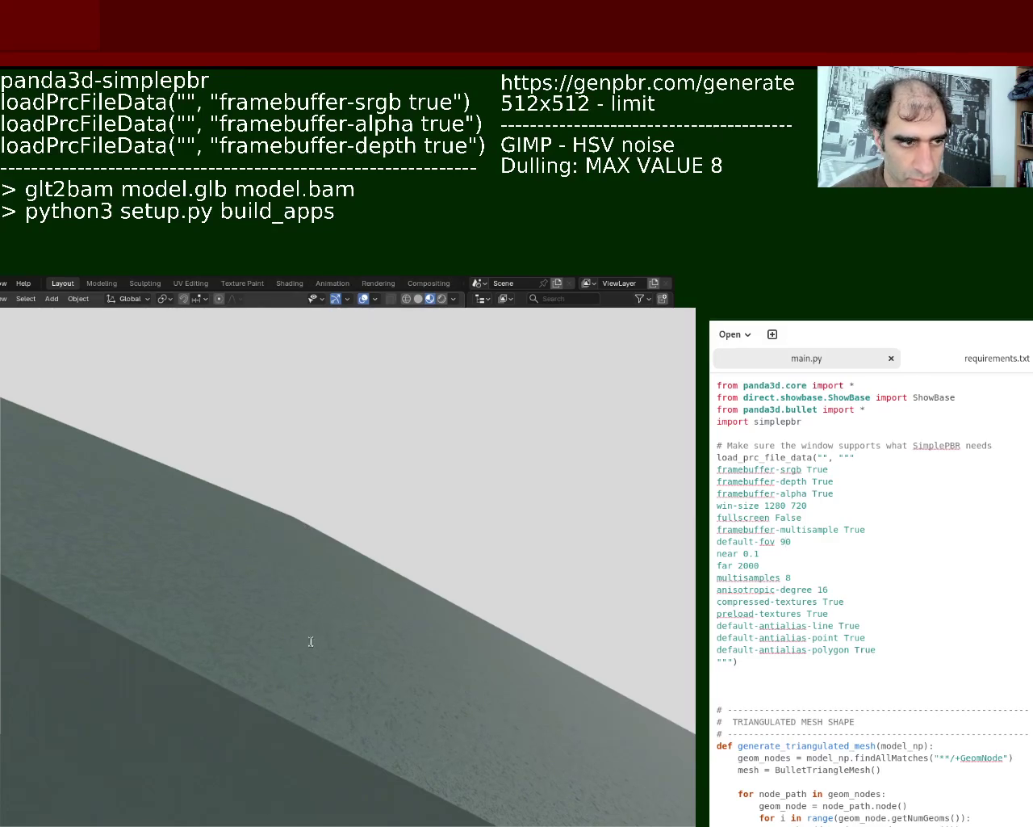
Step: Select the framebuffer-depth and alpha lines, then scroll down through the file
{"action": "key", "text": "shift+Down"}
{"action": "key", "text": "shift+End"}
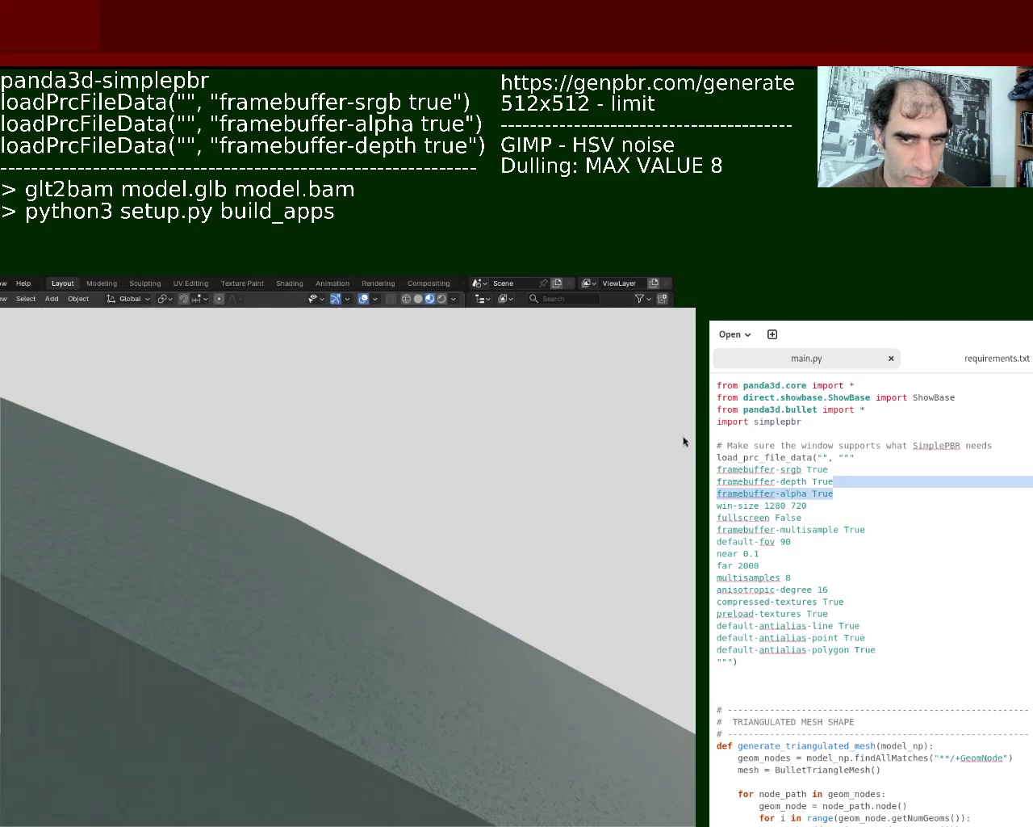
{"action": "scroll", "coordinate": [692, 437], "scroll_direction": "down", "scroll_amount": 2}
{"action": "scroll", "coordinate": [686, 454], "scroll_direction": "down", "scroll_amount": 3}
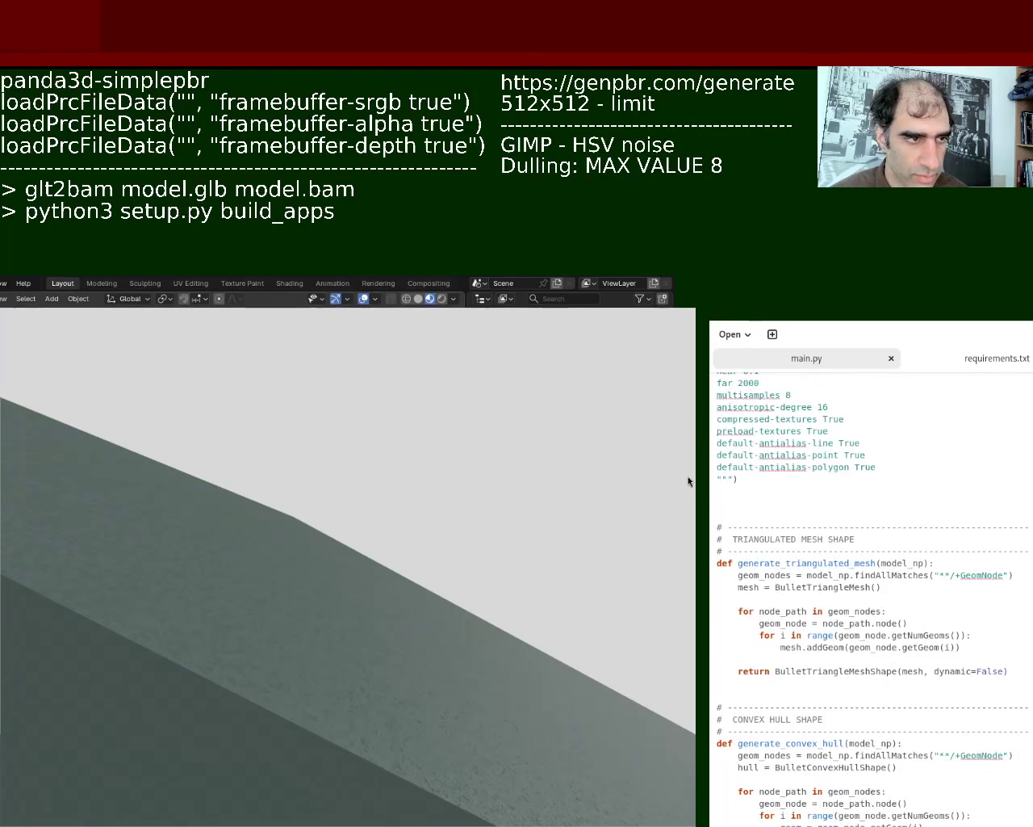
{"action": "scroll", "coordinate": [687, 480], "scroll_direction": "down", "scroll_amount": 4}
{"action": "scroll", "coordinate": [686, 565], "scroll_direction": "down", "scroll_amount": 12}
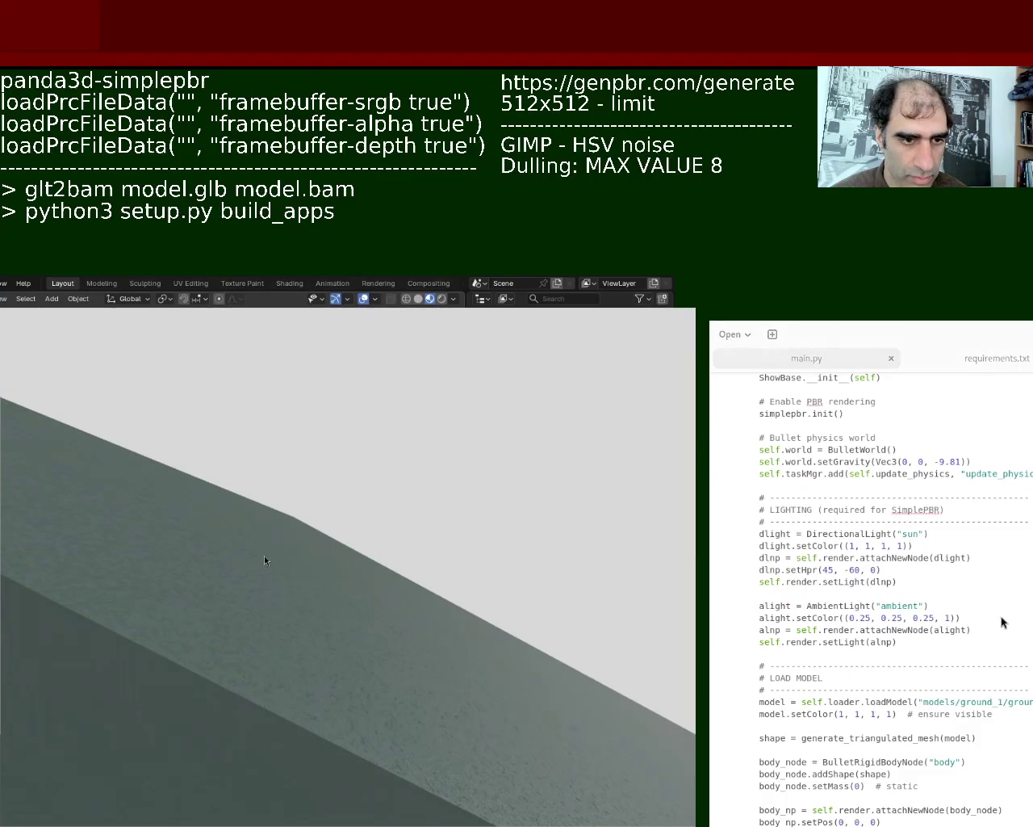
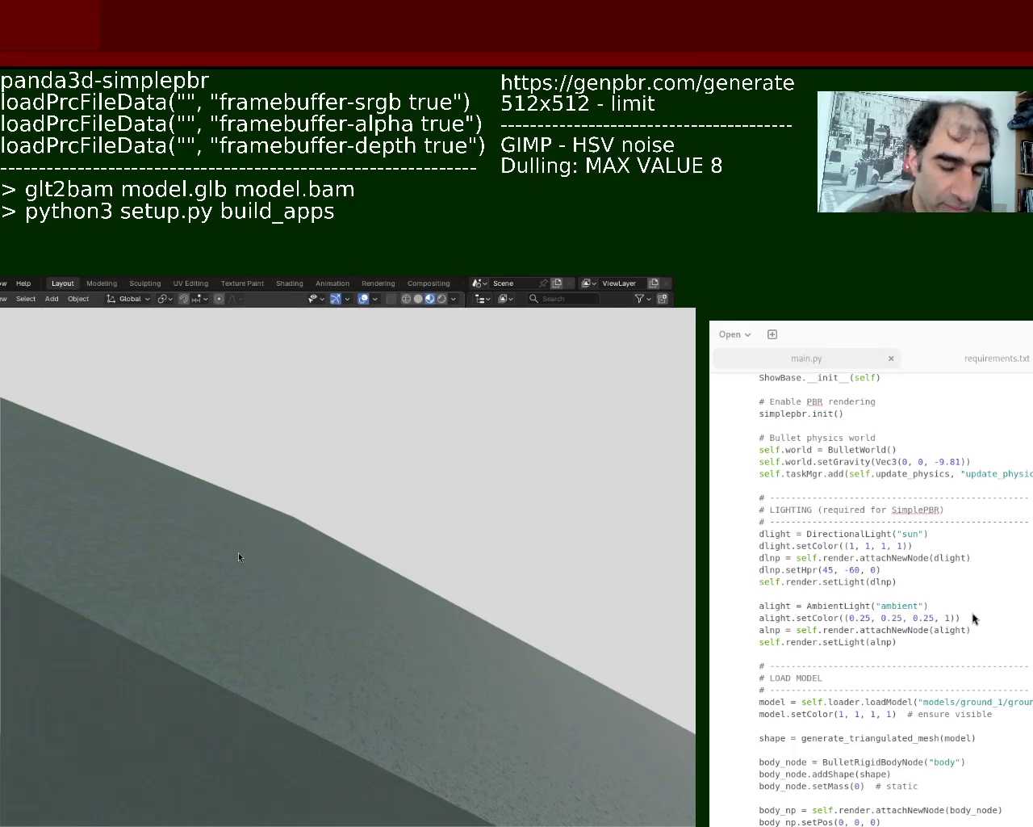
Step: Focus main.py and scroll up to the imports and load_prc_file_data window-settings block
{"action": "left_click", "coordinate": [1000, 457]}
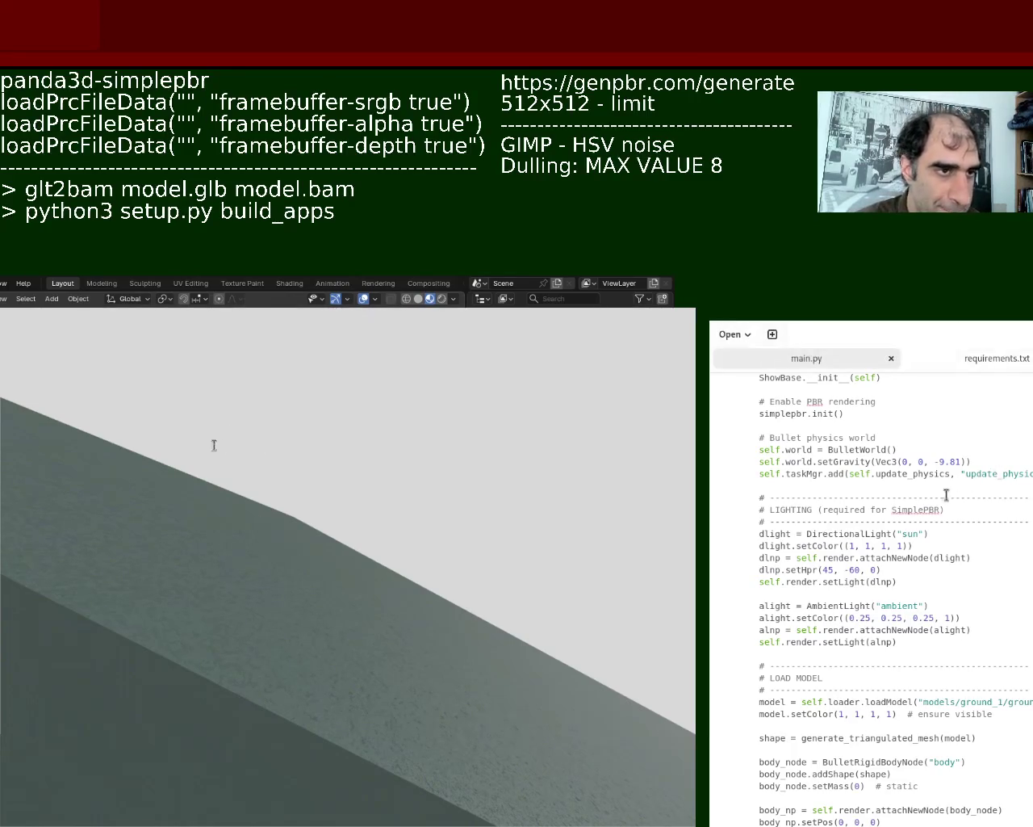
{"action": "scroll", "coordinate": [872, 598], "scroll_direction": "up", "scroll_amount": 10}
{"action": "scroll", "coordinate": [872, 598], "scroll_direction": "up", "scroll_amount": 10}
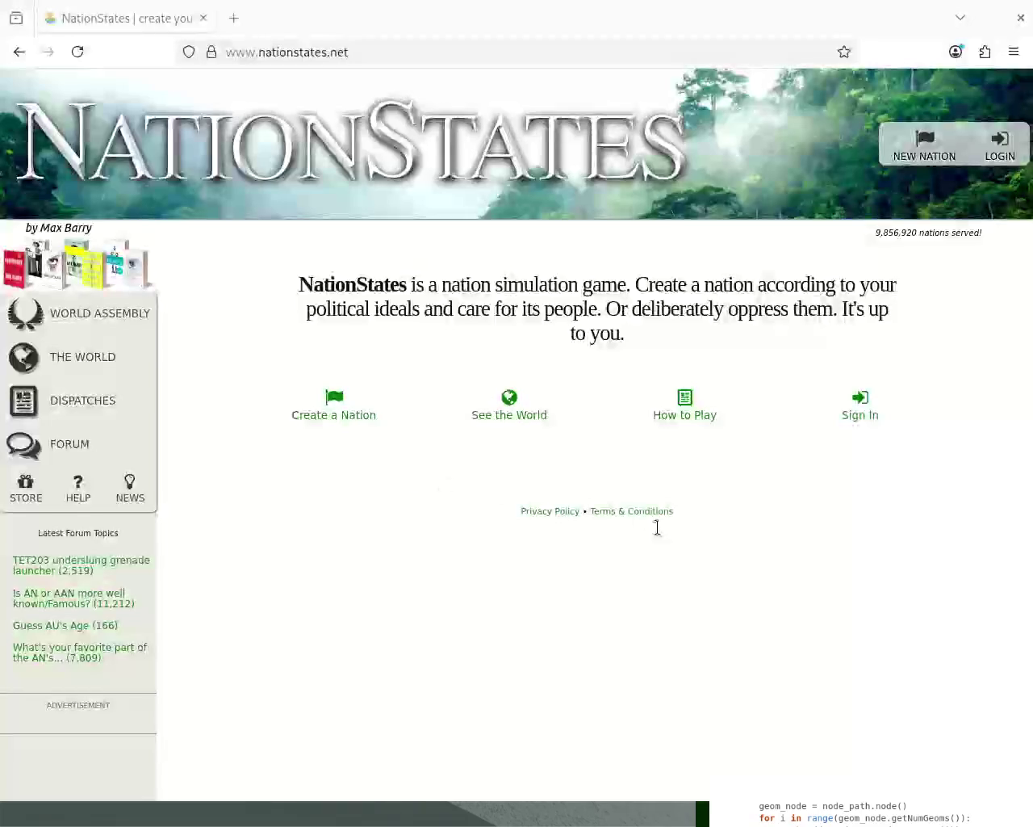
Step: Reposition the Firefox window over the code and open NationStates' The World page
{"action": "left_click_drag", "start_coordinate": [596, 393], "coordinate": [624, 419], "text": "alt"}
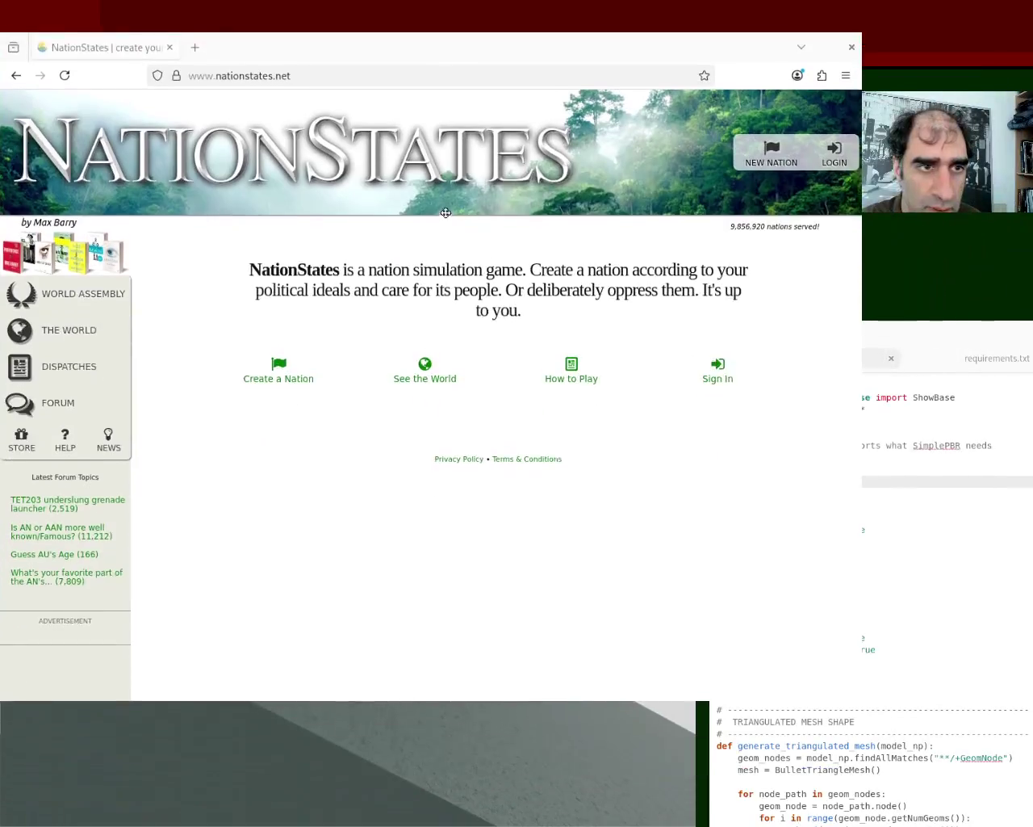
{"action": "mouse_move", "coordinate": [446, 213]}
{"action": "left_mouse_down", "text": "alt"}
{"action": "mouse_move", "coordinate": [415, 182]}
{"action": "mouse_move", "coordinate": [415, 192]}
{"action": "left_mouse_up", "text": "alt"}
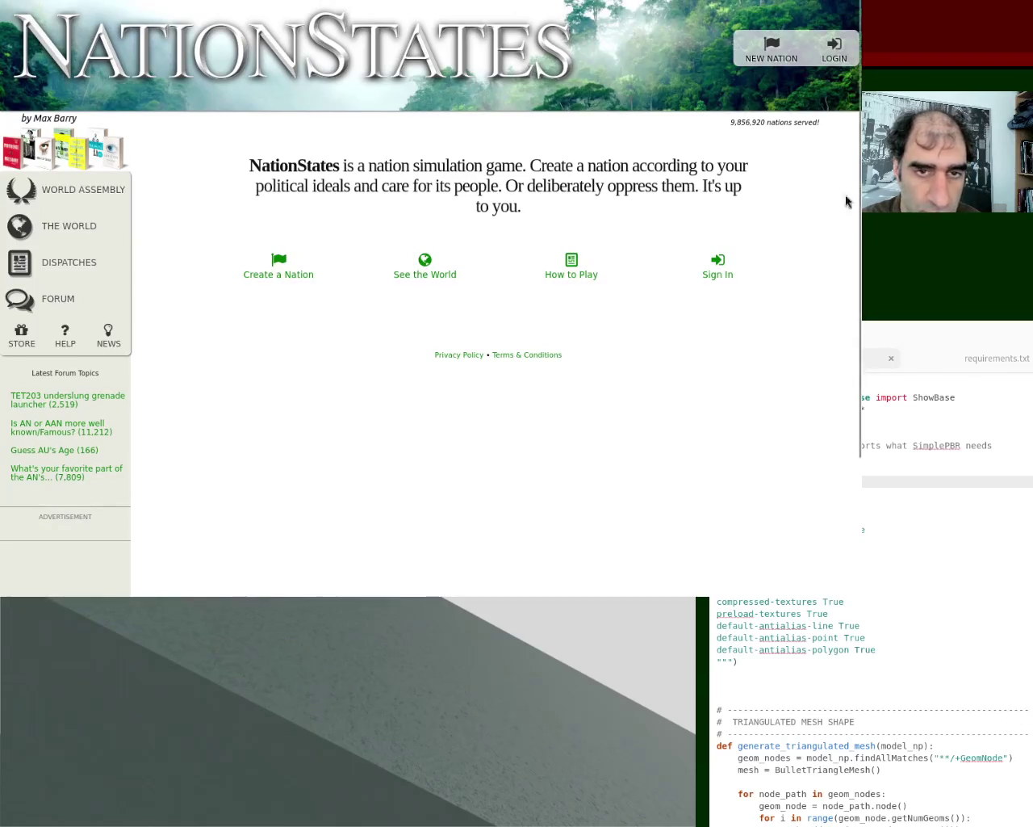
{"action": "left_click_drag", "start_coordinate": [859, 53], "coordinate": [860, 171]}
{"action": "scroll", "coordinate": [860, 171], "scroll_direction": "up", "scroll_amount": 3}
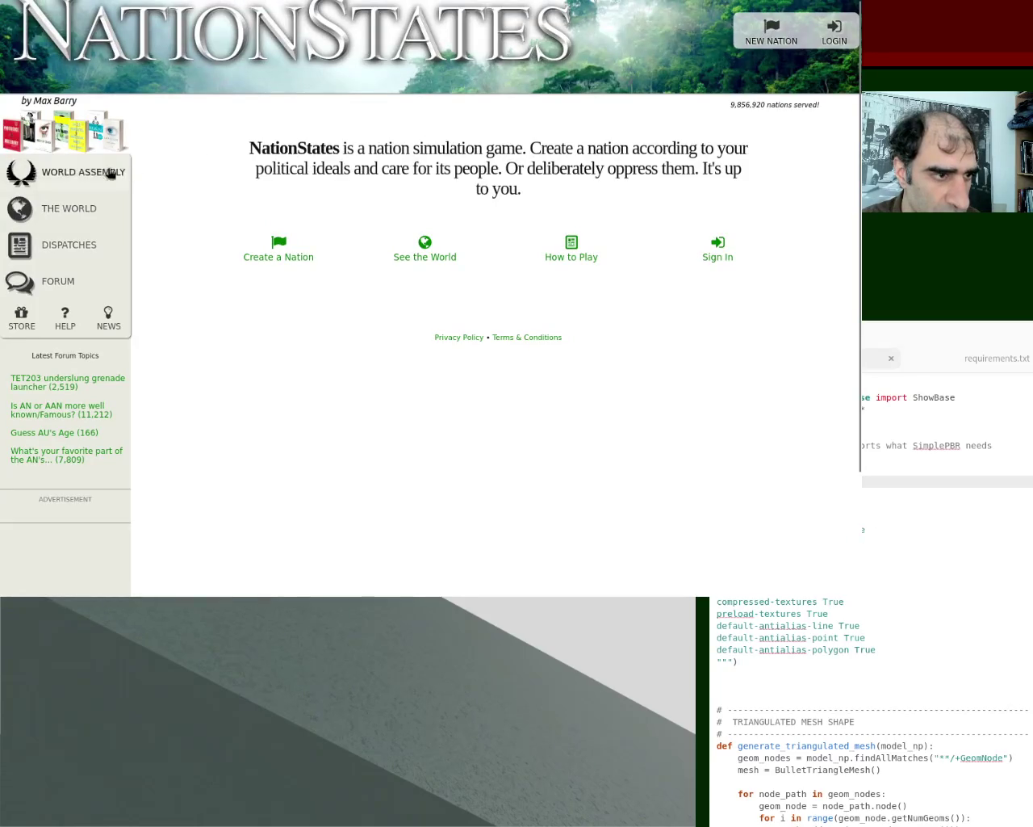
{"action": "left_click", "coordinate": [69, 208]}
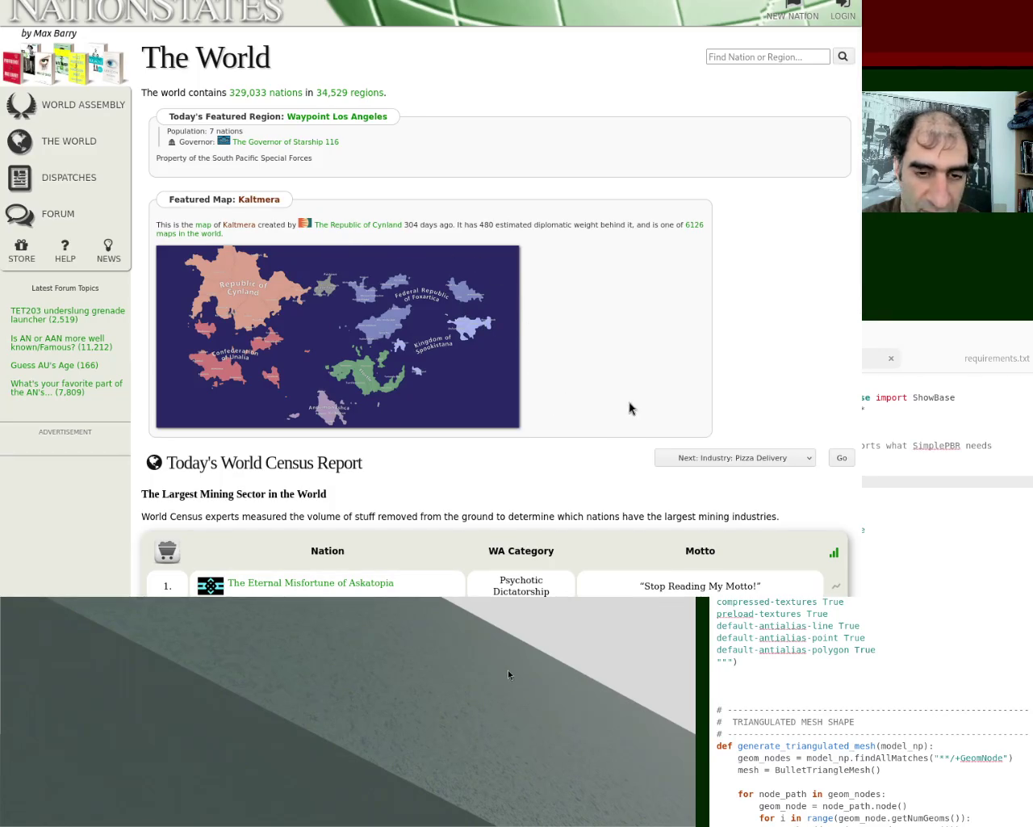
{"action": "scroll", "coordinate": [860, 299], "scroll_direction": "down", "scroll_amount": 5}
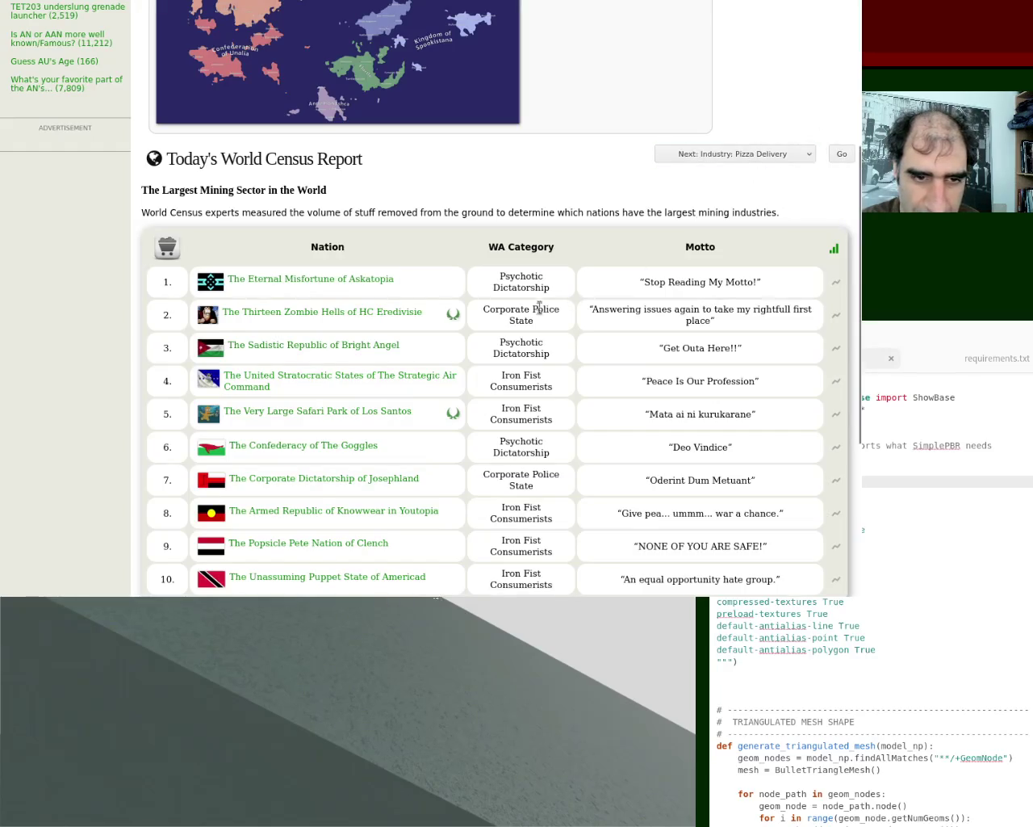
{"action": "double_click", "coordinate": [534, 275]}
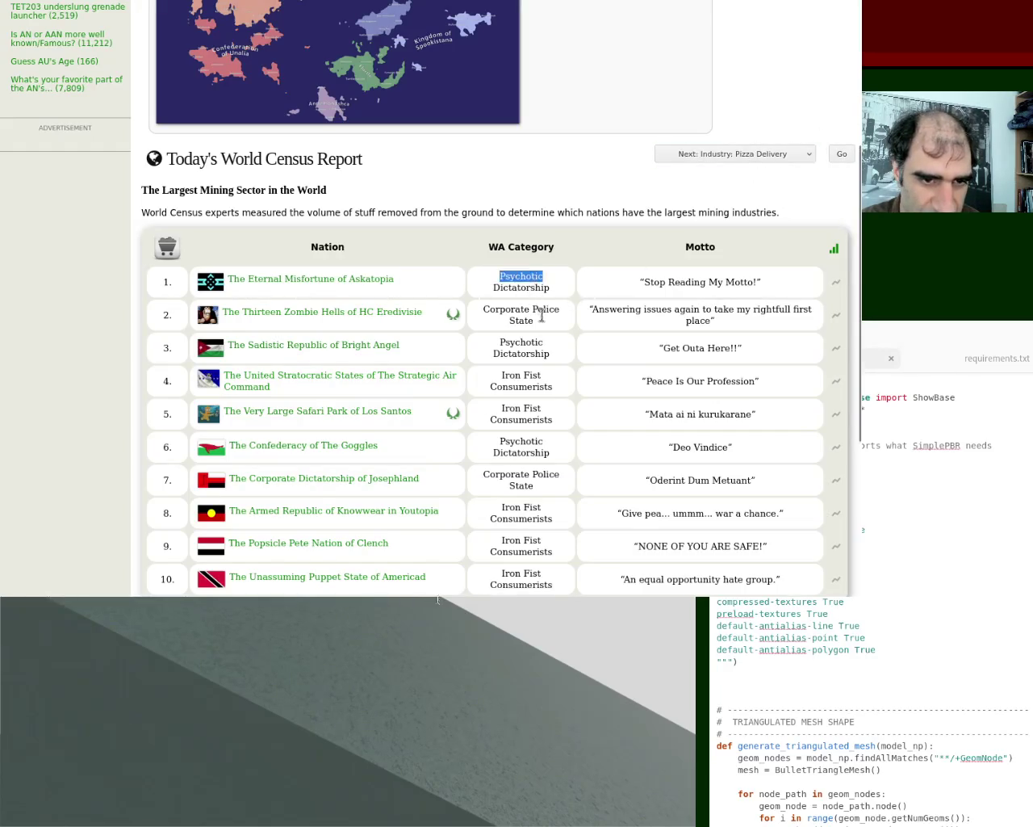
{"action": "left_click", "coordinate": [542, 314]}
{"action": "triple_click", "coordinate": [523, 343]}
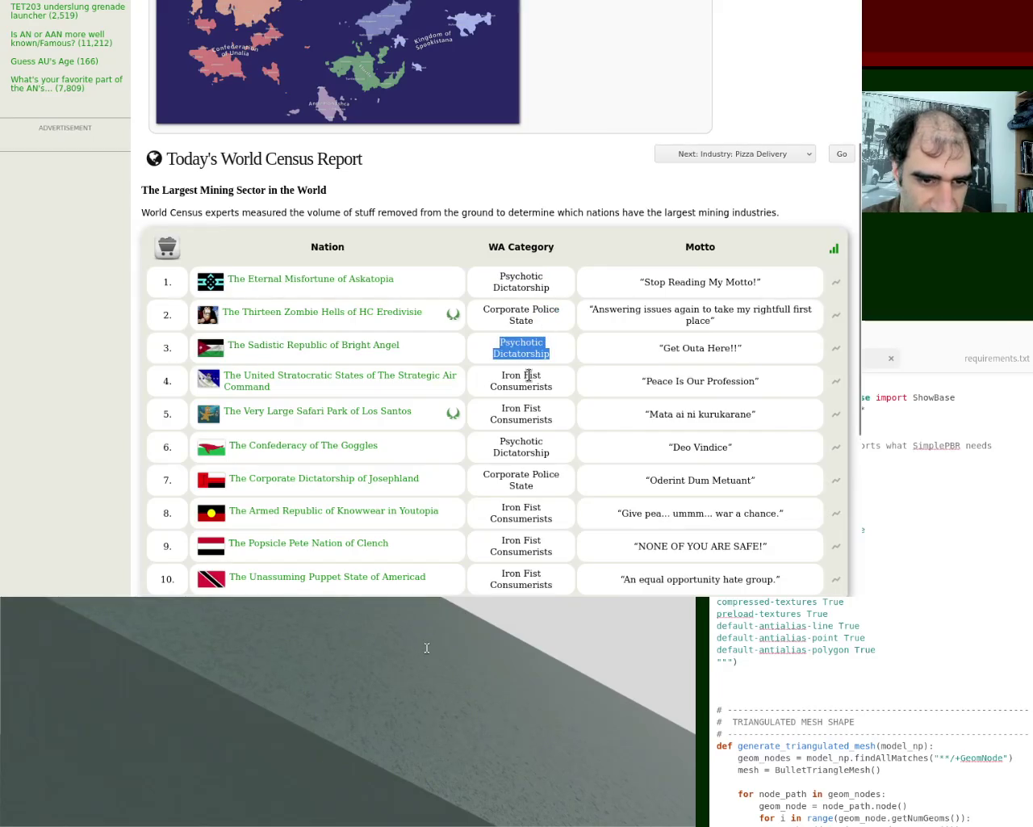
{"action": "left_click", "coordinate": [528, 375]}
{"action": "triple_click", "coordinate": [529, 376]}
{"action": "left_click", "coordinate": [528, 406]}
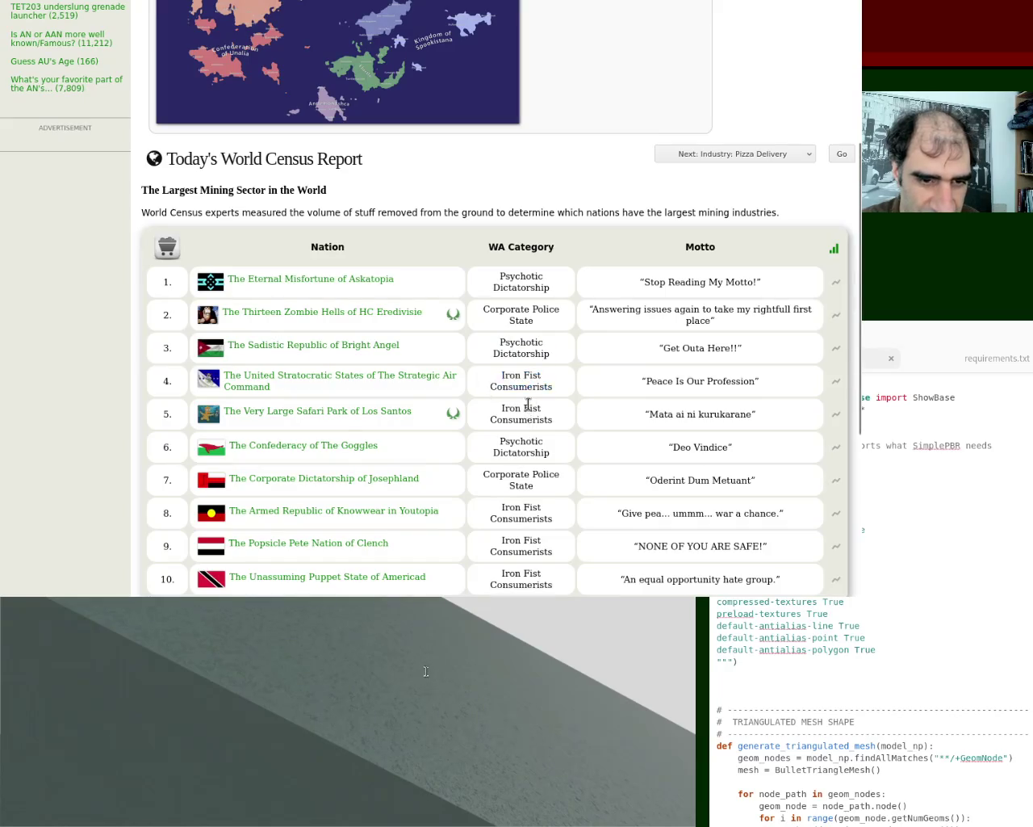
{"action": "triple_click", "coordinate": [528, 404]}
{"action": "triple_click", "coordinate": [520, 445]}
{"action": "triple_click", "coordinate": [535, 476]}
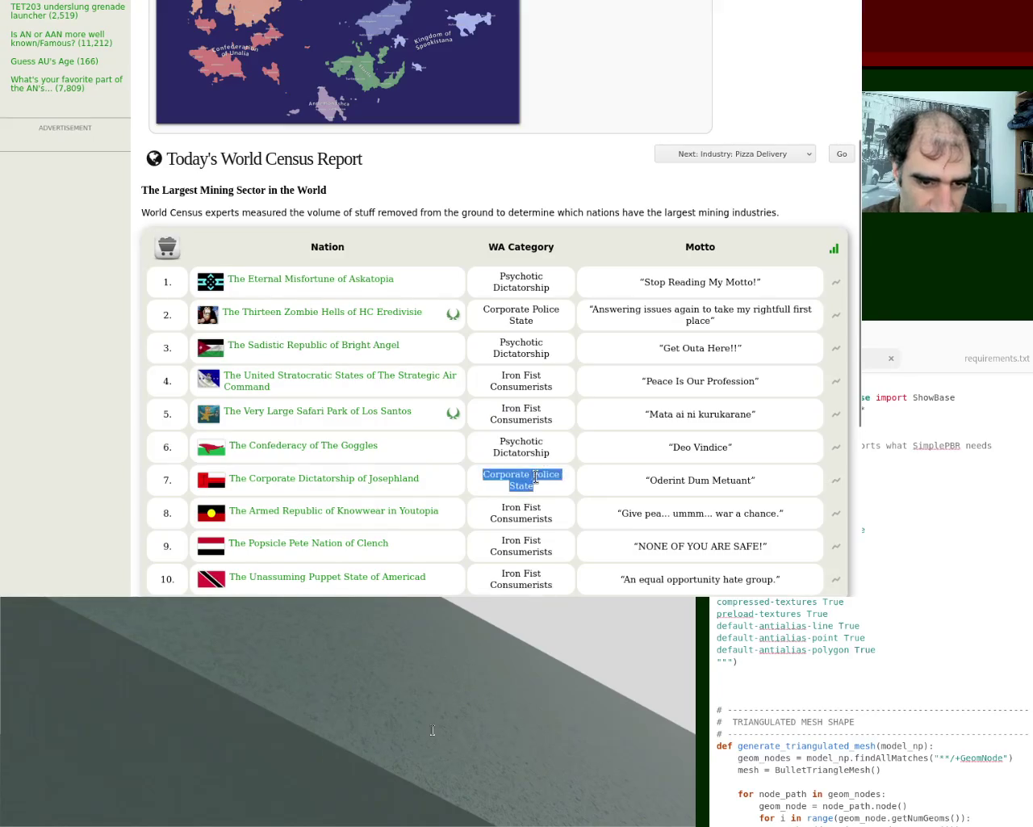
{"action": "left_click_drag", "start_coordinate": [860, 162], "coordinate": [856, 286]}
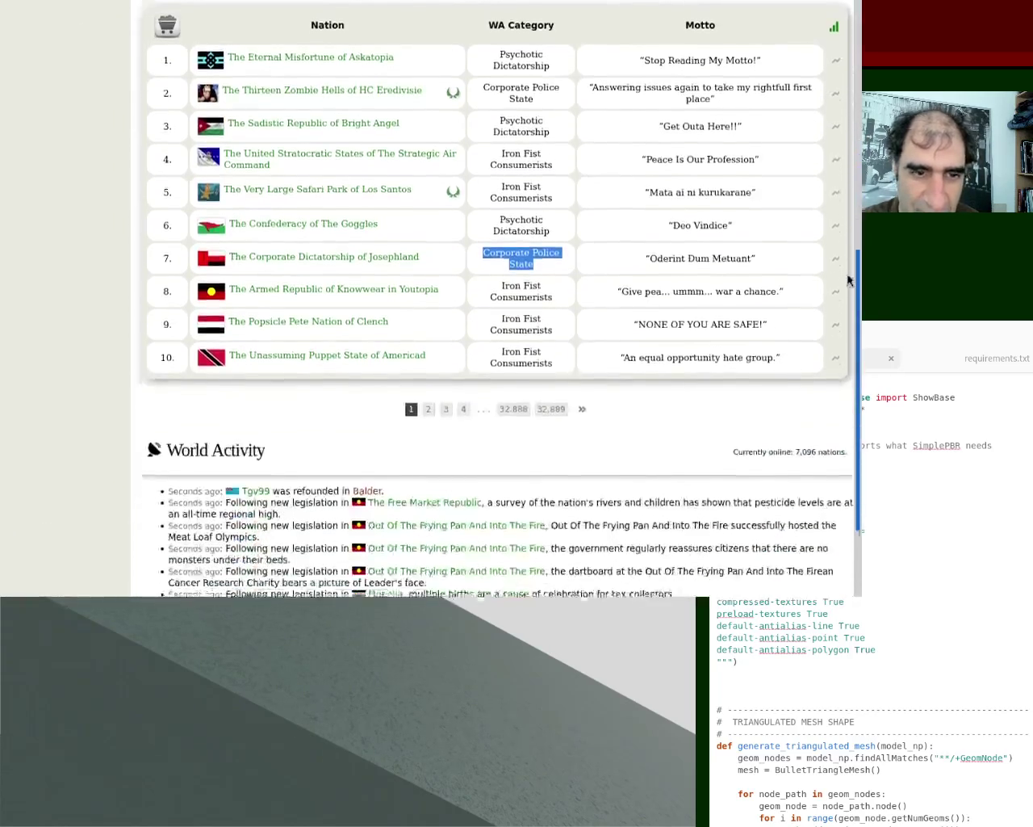
{"action": "triple_click", "coordinate": [520, 282]}
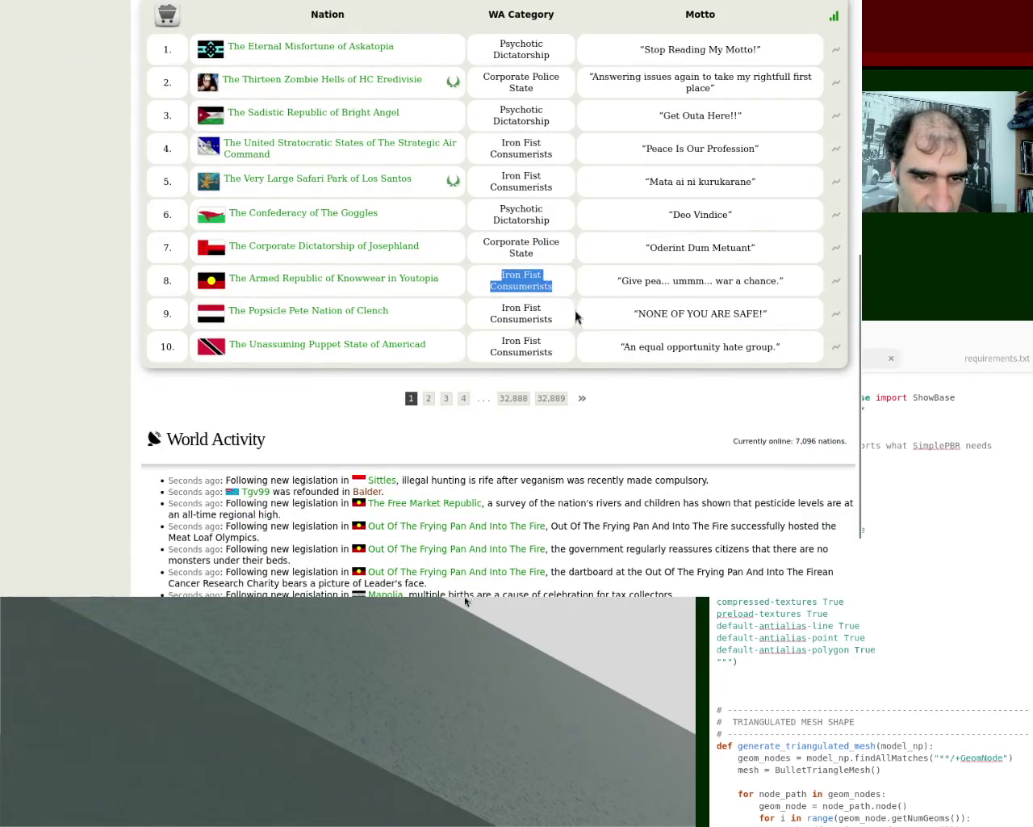
{"action": "left_click", "coordinate": [521, 314]}
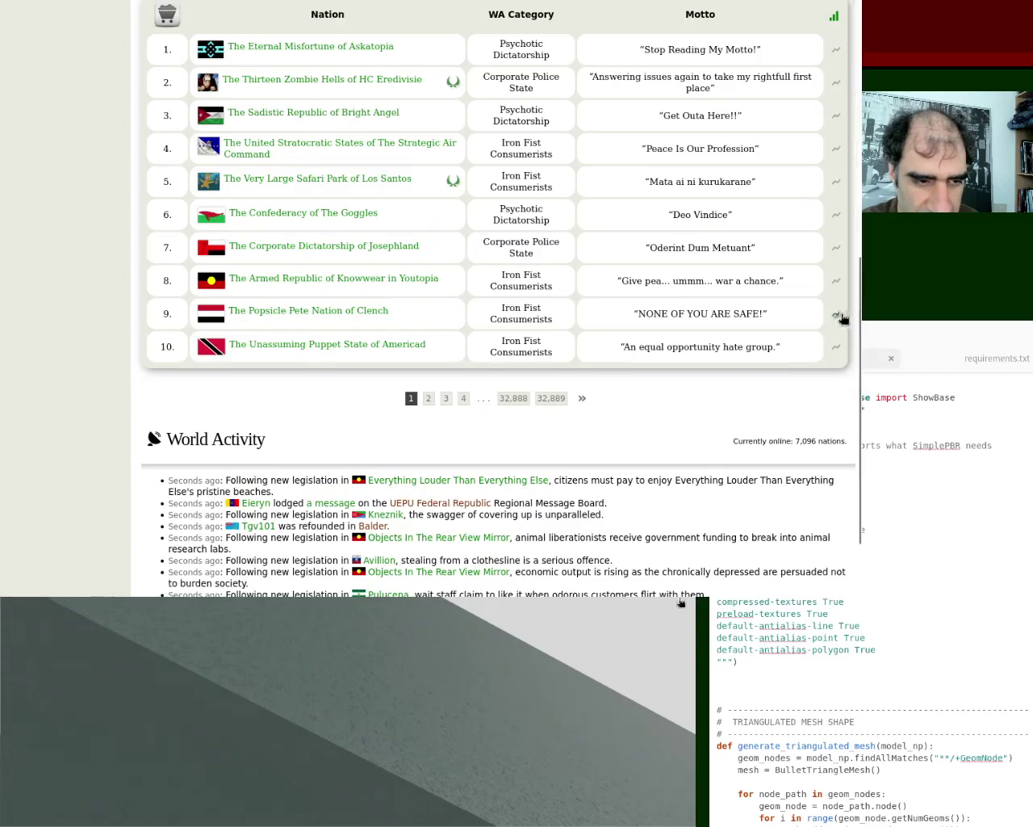
{"action": "mouse_move", "coordinate": [860, 326]}
{"action": "left_mouse_down"}
{"action": "mouse_move", "coordinate": [862, 380]}
{"action": "mouse_move", "coordinate": [860, 65]}
{"action": "left_mouse_up"}
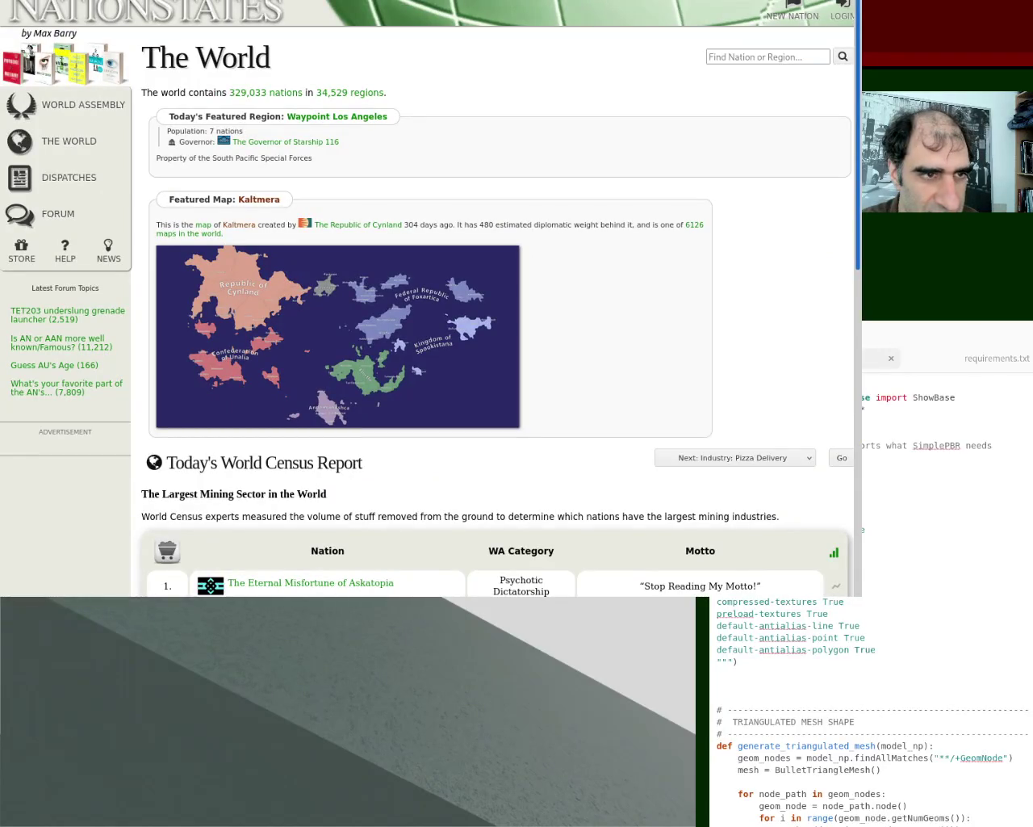
Step: Take the browser out of fullscreen, drag it aside and hide it with Super+H
{"action": "scroll", "coordinate": [611, 161], "scroll_direction": "down", "scroll_amount": 1}
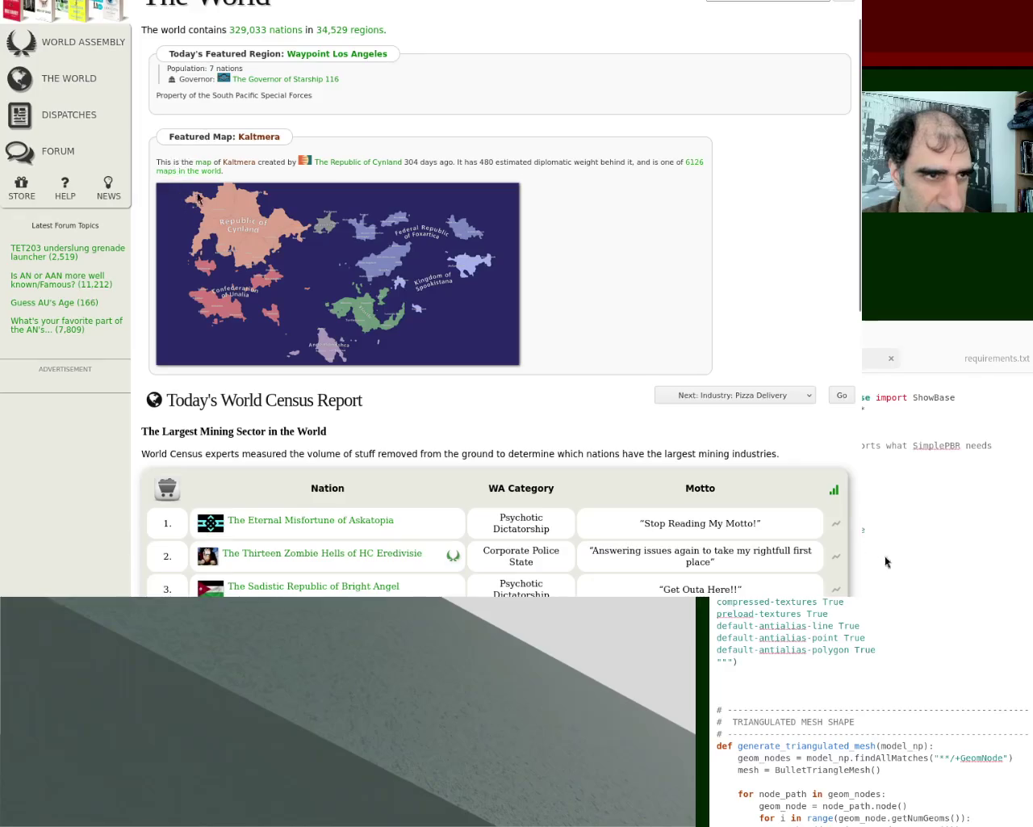
{"action": "scroll", "coordinate": [864, 136], "scroll_direction": "up", "scroll_amount": 2}
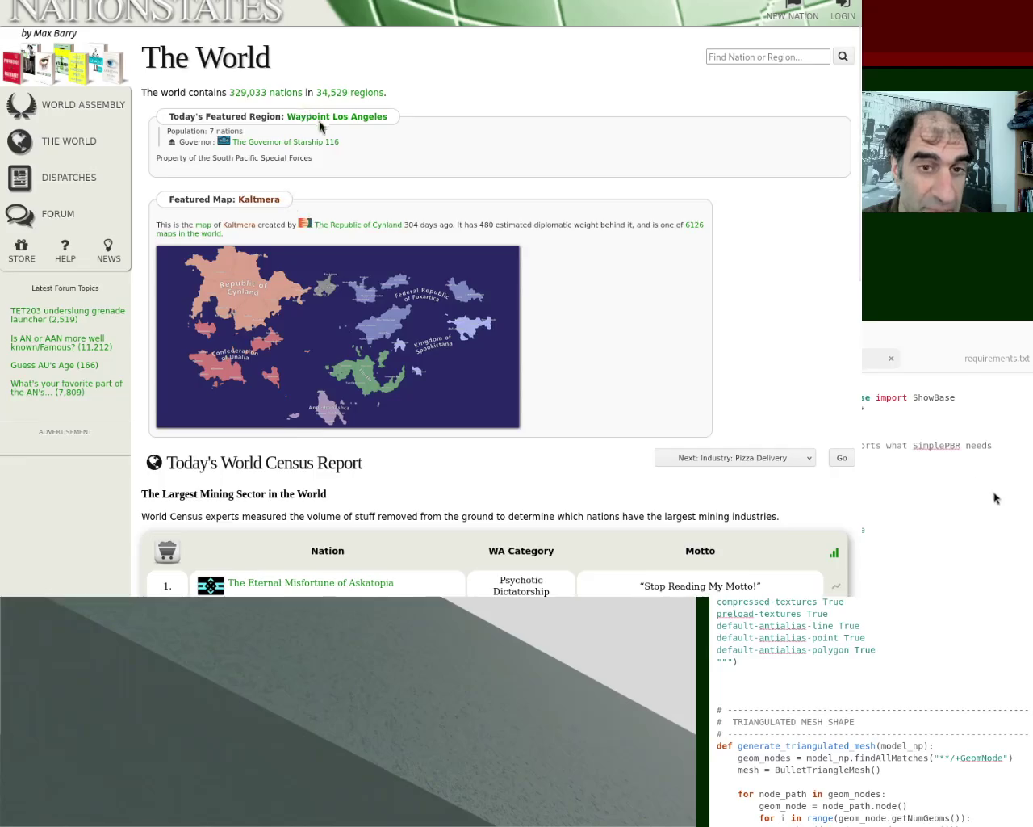
{"action": "key", "text": "F11"}
{"action": "left_click_drag", "start_coordinate": [356, 281], "coordinate": [327, 182]}
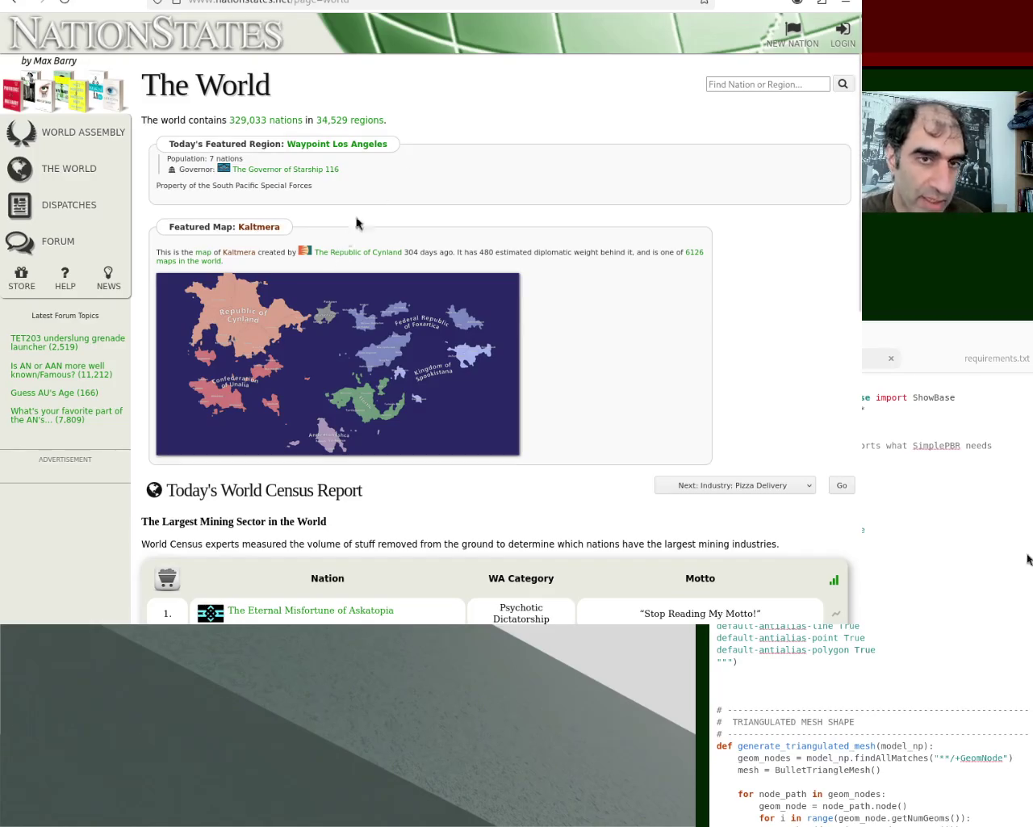
{"action": "left_click_drag", "start_coordinate": [345, 231], "coordinate": [529, 54], "text": "alt"}
{"action": "key", "text": "super+h"}
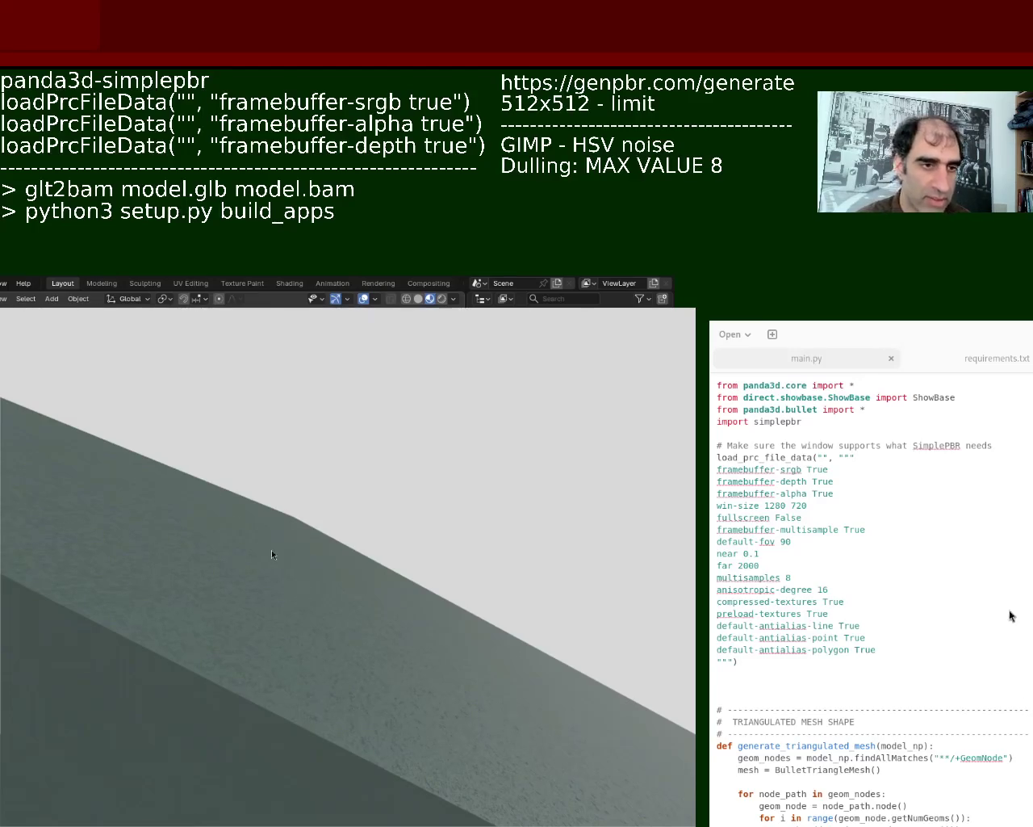
Step: Orbit the camera closely around the terrain slab to inspect its noise-speckled surface
{"action": "mouse_move", "coordinate": [303, 523]}
{"action": "middle_mouse_down"}
{"action": "mouse_move", "coordinate": [310, 556]}
{"action": "mouse_move", "coordinate": [343, 560]}
{"action": "mouse_move", "coordinate": [344, 549]}
{"action": "mouse_move", "coordinate": [263, 593]}
{"action": "mouse_move", "coordinate": [330, 551]}
{"action": "mouse_move", "coordinate": [308, 585]}
{"action": "mouse_move", "coordinate": [309, 561]}
{"action": "mouse_move", "coordinate": [291, 622]}
{"action": "mouse_move", "coordinate": [251, 673]}
{"action": "mouse_move", "coordinate": [288, 729]}
{"action": "mouse_move", "coordinate": [319, 658]}
{"action": "mouse_move", "coordinate": [270, 687]}
{"action": "mouse_move", "coordinate": [264, 707]}
{"action": "mouse_move", "coordinate": [309, 676]}
{"action": "mouse_move", "coordinate": [306, 713]}
{"action": "mouse_move", "coordinate": [341, 672]}
{"action": "mouse_move", "coordinate": [376, 663]}
{"action": "mouse_move", "coordinate": [330, 676]}
{"action": "middle_mouse_up"}
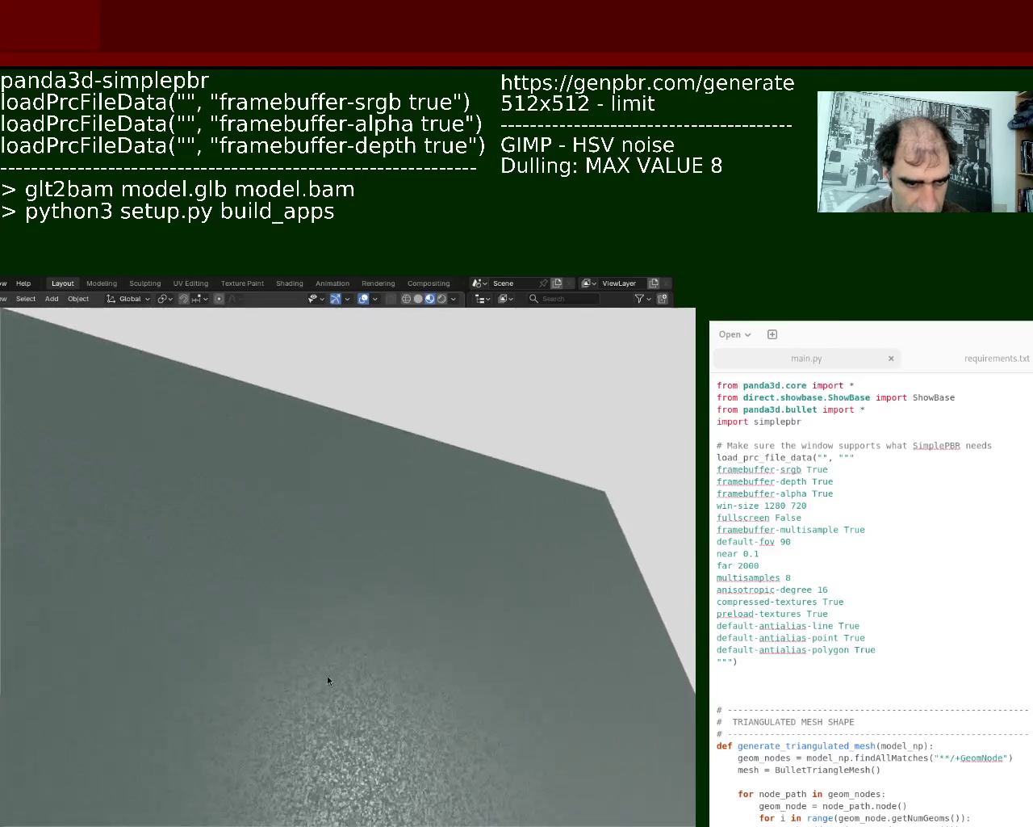
{"action": "middle_click_drag", "start_coordinate": [281, 600], "coordinate": [282, 597]}
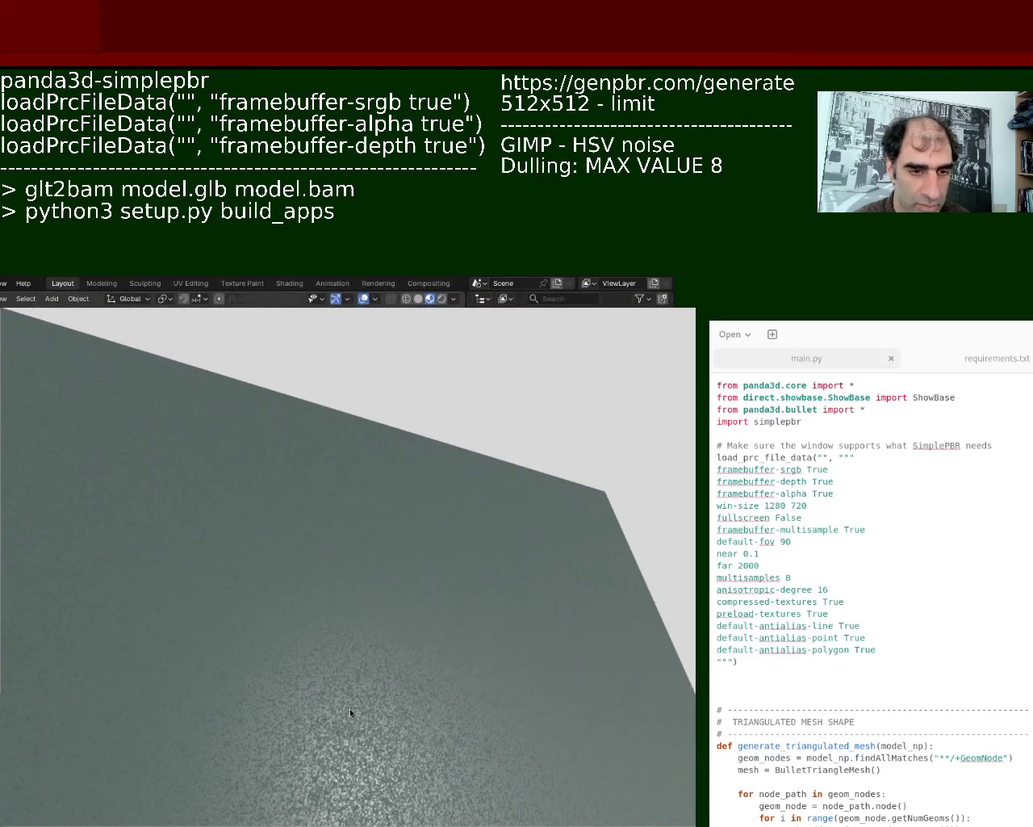
{"action": "mouse_move", "coordinate": [369, 632]}
{"action": "middle_mouse_down"}
{"action": "mouse_move", "coordinate": [357, 628]}
{"action": "mouse_move", "coordinate": [351, 645]}
{"action": "middle_mouse_up"}
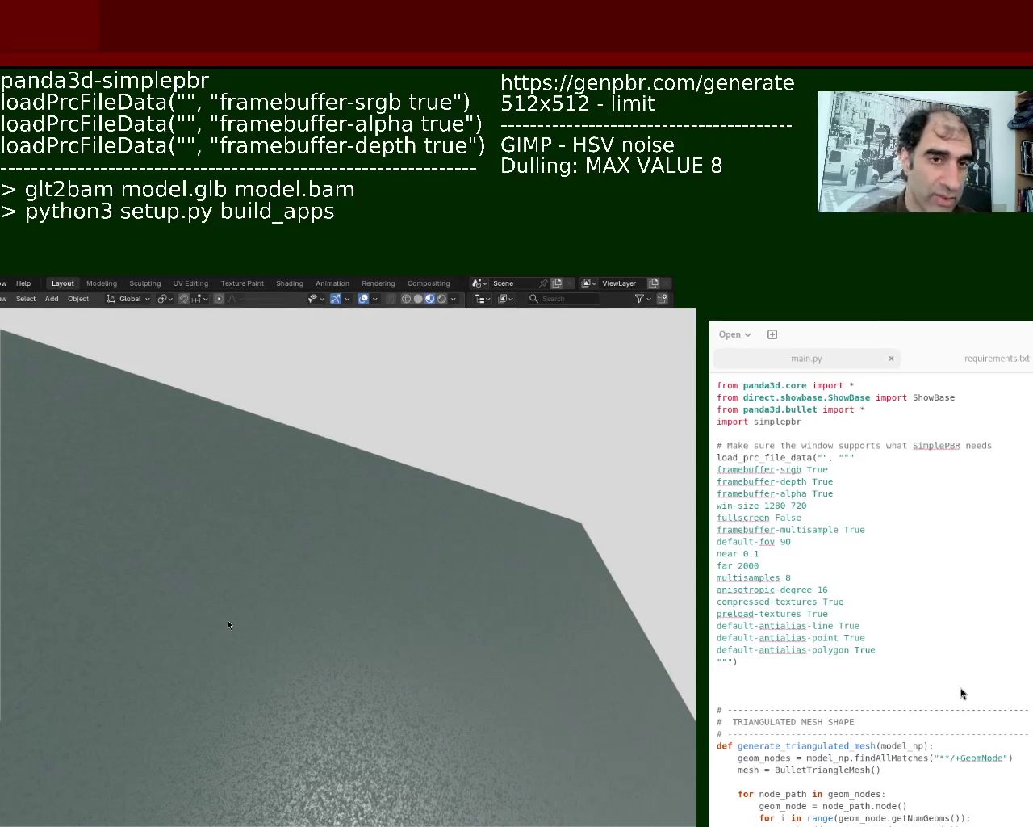
Step: View the slab from above, enlarge the game window, and rotate the slab to another angle
{"action": "mouse_move", "coordinate": [422, 619]}
{"action": "middle_mouse_down"}
{"action": "mouse_move", "coordinate": [391, 651]}
{"action": "mouse_move", "coordinate": [424, 576]}
{"action": "mouse_move", "coordinate": [380, 653]}
{"action": "mouse_move", "coordinate": [394, 606]}
{"action": "mouse_move", "coordinate": [385, 619]}
{"action": "mouse_move", "coordinate": [390, 600]}
{"action": "mouse_move", "coordinate": [365, 615]}
{"action": "mouse_move", "coordinate": [352, 577]}
{"action": "middle_mouse_up"}
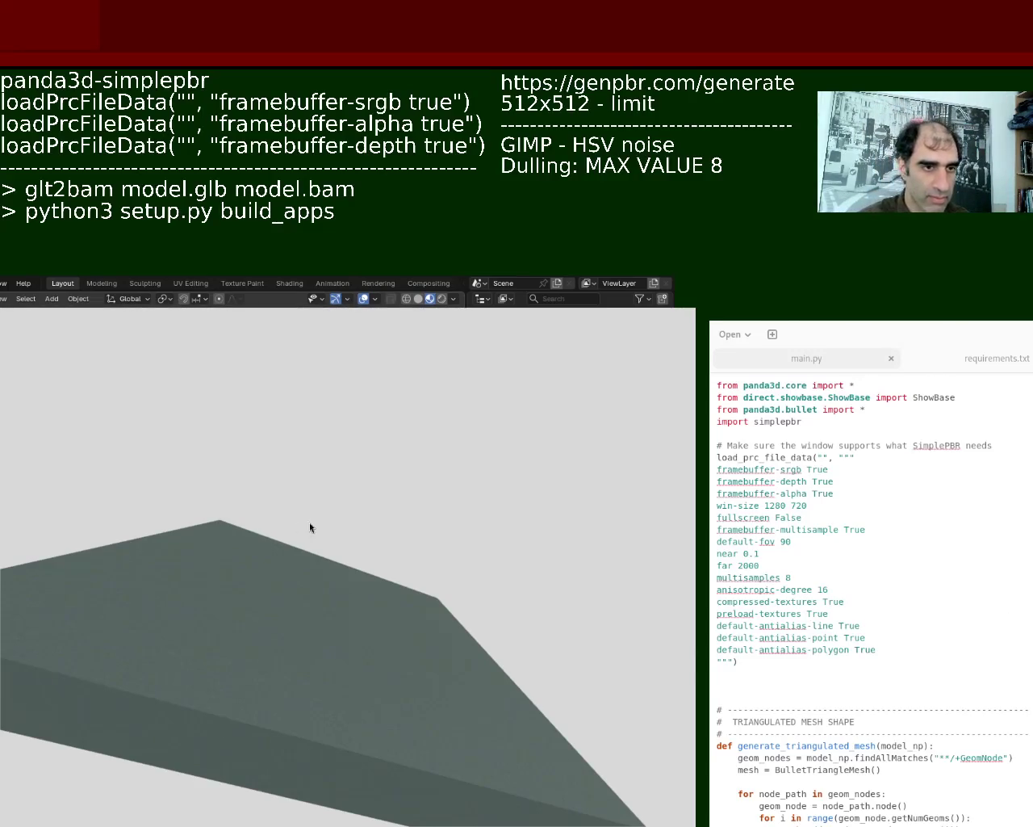
{"action": "mouse_move", "coordinate": [350, 484]}
{"action": "left_mouse_down"}
{"action": "mouse_move", "coordinate": [406, 288]}
{"action": "mouse_move", "coordinate": [308, 480]}
{"action": "mouse_move", "coordinate": [326, 527]}
{"action": "left_mouse_up"}
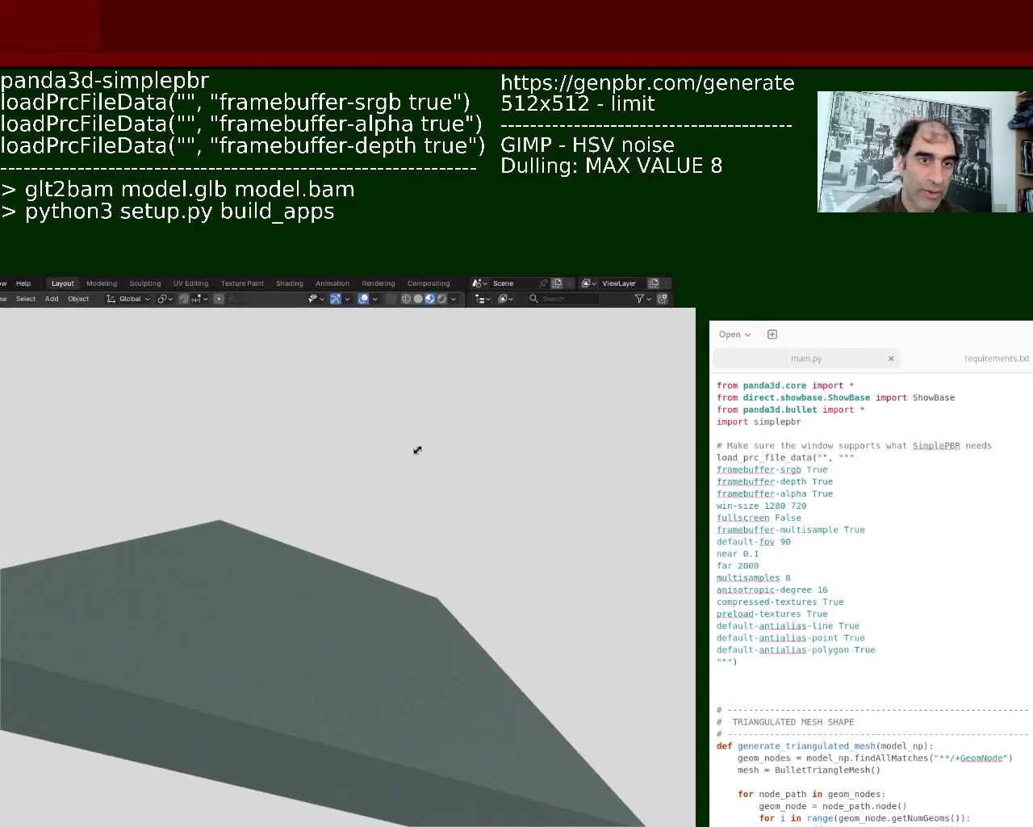
{"action": "left_click_drag", "start_coordinate": [417, 450], "coordinate": [468, 403]}
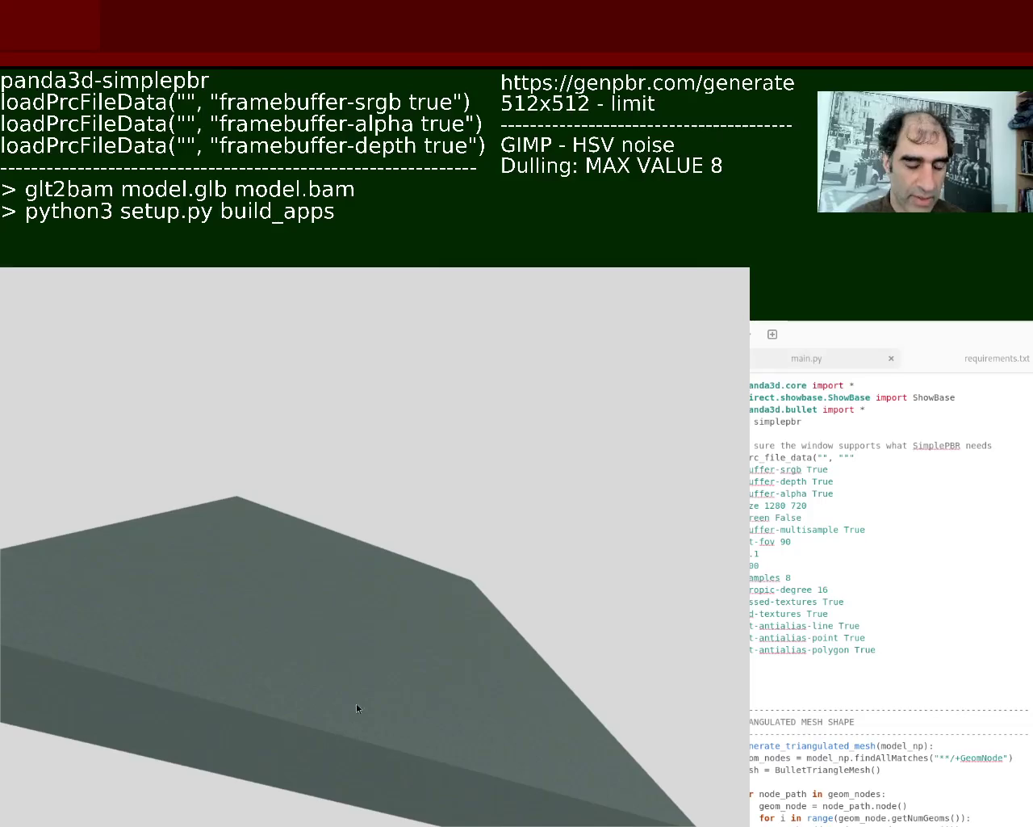
{"action": "mouse_move", "coordinate": [364, 491]}
{"action": "middle_mouse_down"}
{"action": "mouse_move", "coordinate": [266, 558]}
{"action": "mouse_move", "coordinate": [420, 452]}
{"action": "mouse_move", "coordinate": [399, 512]}
{"action": "mouse_move", "coordinate": [307, 583]}
{"action": "mouse_move", "coordinate": [376, 595]}
{"action": "middle_mouse_up"}
Step: Move the game window down to the lower left, out of the way
{"action": "mouse_move", "coordinate": [220, 520]}
{"action": "left_mouse_down", "text": "alt"}
{"action": "mouse_move", "coordinate": [358, 475]}
{"action": "mouse_move", "coordinate": [338, 455]}
{"action": "left_mouse_up", "text": "alt"}
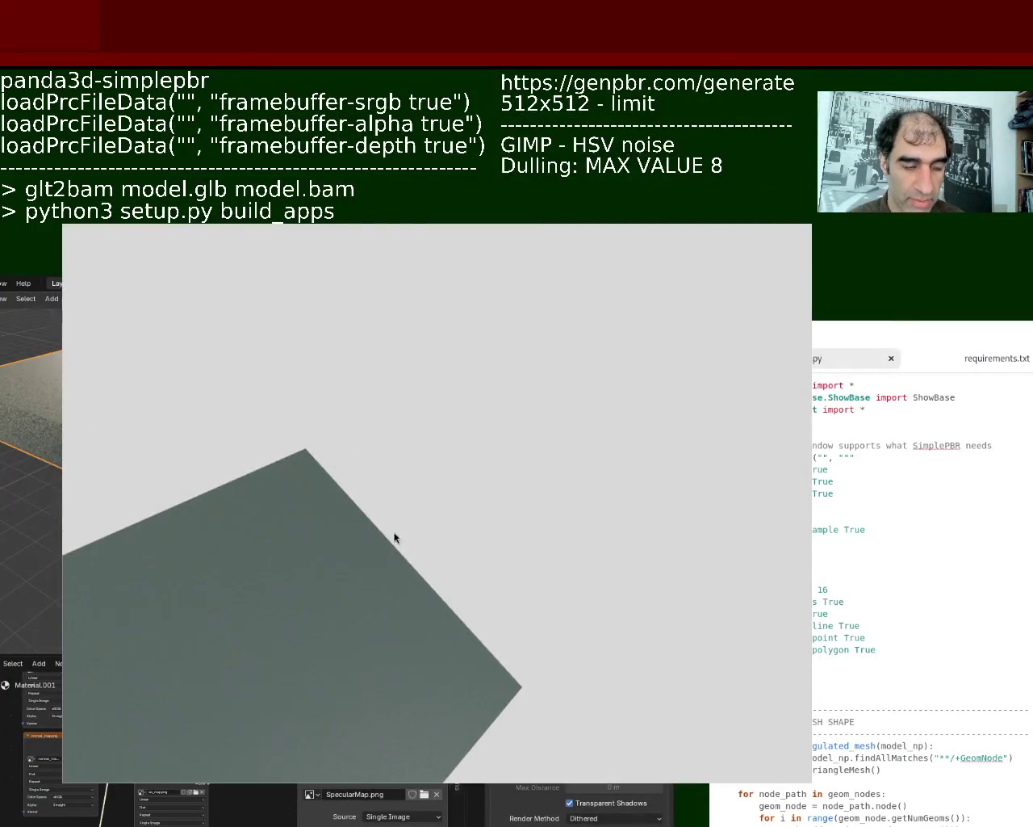
{"action": "mouse_move", "coordinate": [343, 373]}
{"action": "left_mouse_down", "text": "alt"}
{"action": "mouse_move", "coordinate": [261, 461]}
{"action": "mouse_move", "coordinate": [260, 483]}
{"action": "left_mouse_up", "text": "alt"}
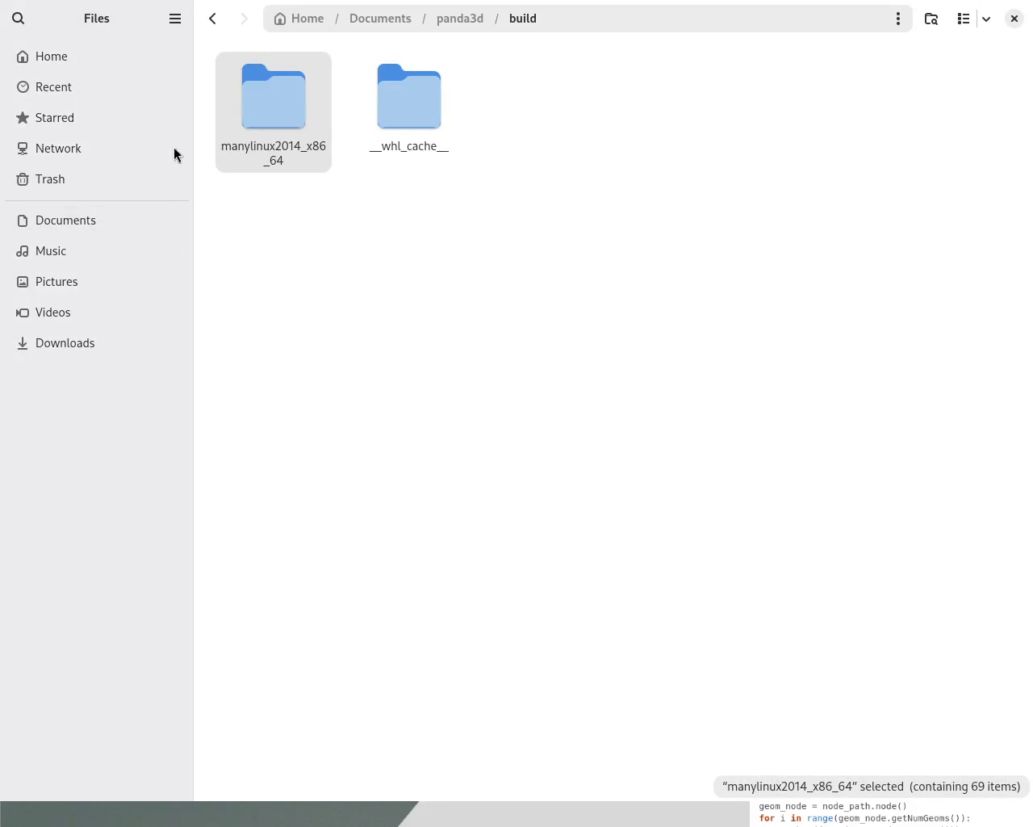
Step: Navigate to panda3d/build/manylinux2014_x86_64 and select the MyGame executable
{"action": "left_click", "coordinate": [456, 18]}
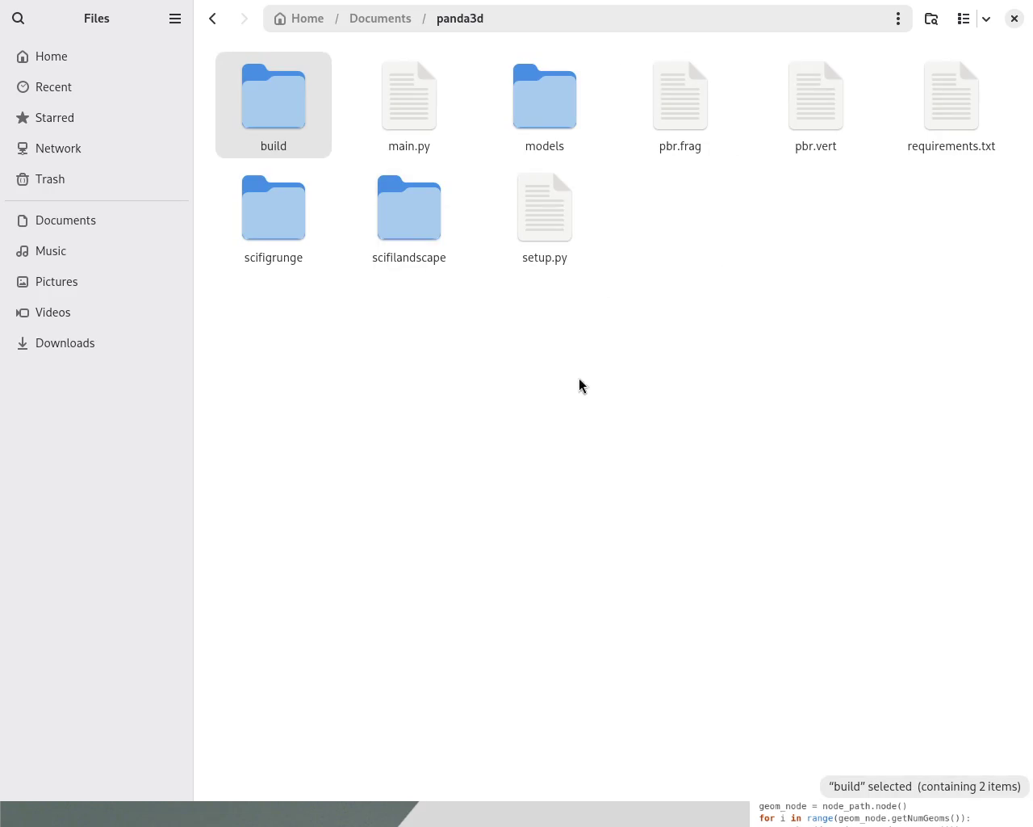
{"action": "mouse_move", "coordinate": [461, 338]}
{"action": "left_mouse_down"}
{"action": "mouse_move", "coordinate": [397, 201]}
{"action": "mouse_move", "coordinate": [496, 230]}
{"action": "mouse_move", "coordinate": [287, 270]}
{"action": "left_mouse_up"}
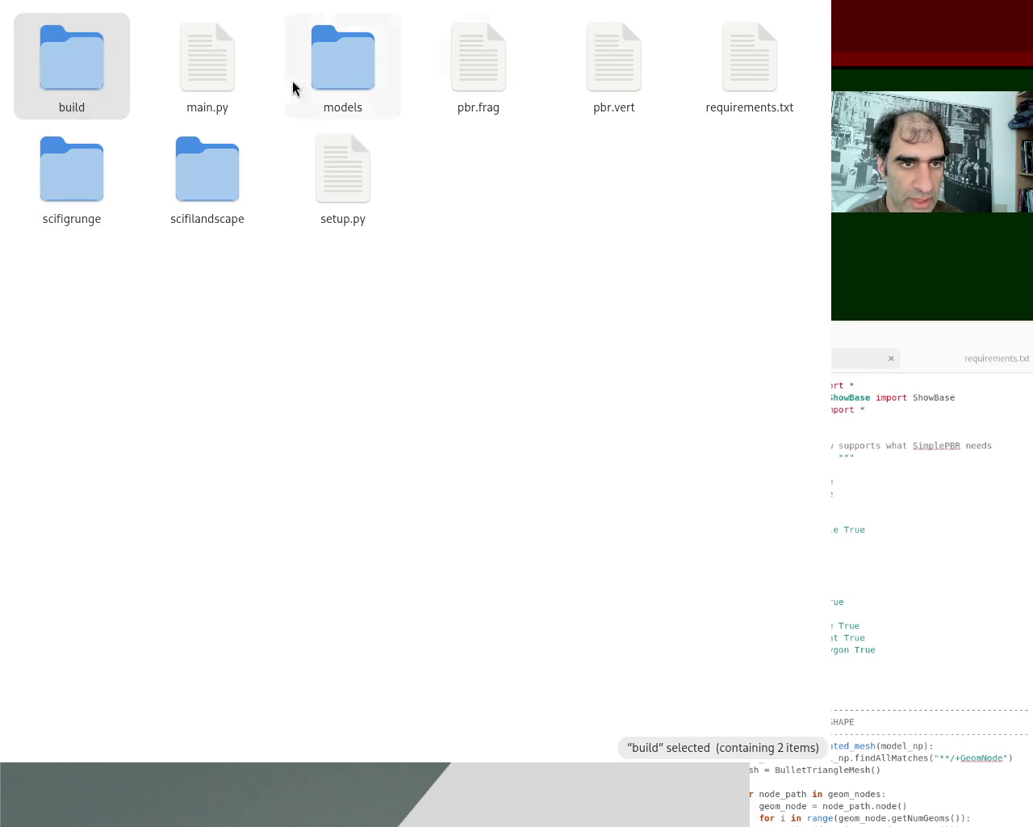
{"action": "double_click", "coordinate": [99, 78]}
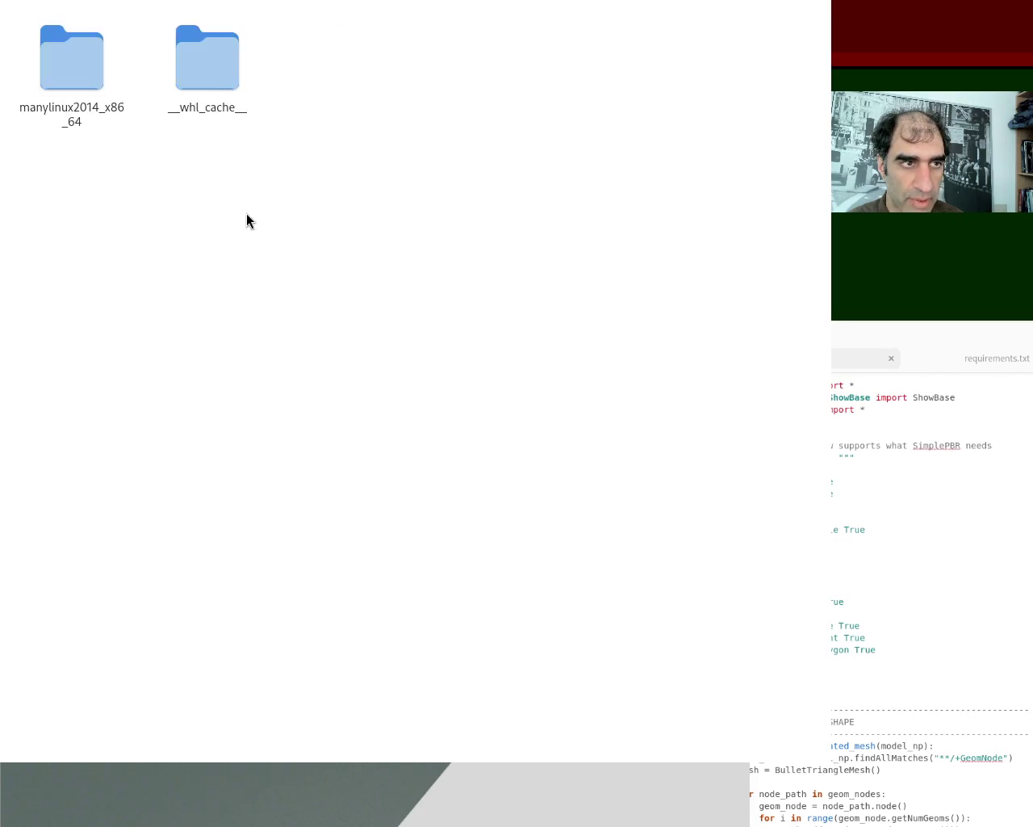
{"action": "double_click", "coordinate": [68, 81]}
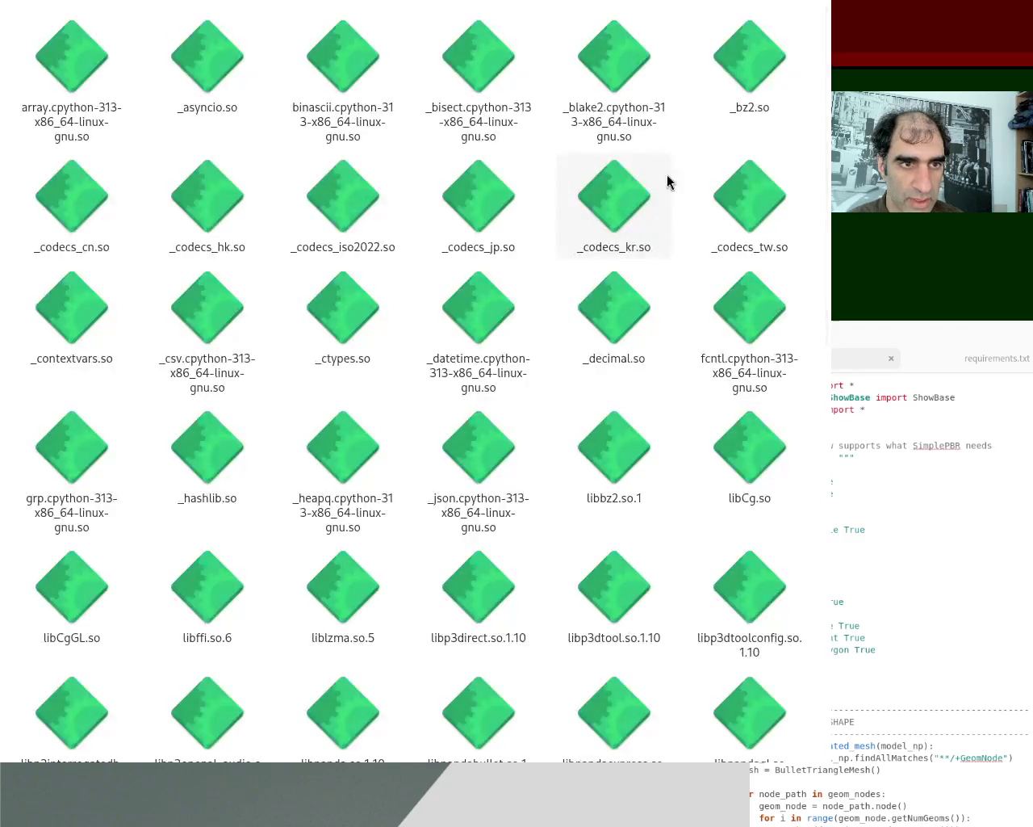
{"action": "scroll", "coordinate": [826, 170], "scroll_direction": "down", "scroll_amount": 10}
{"action": "scroll", "coordinate": [825, 171], "scroll_direction": "up", "scroll_amount": 10}
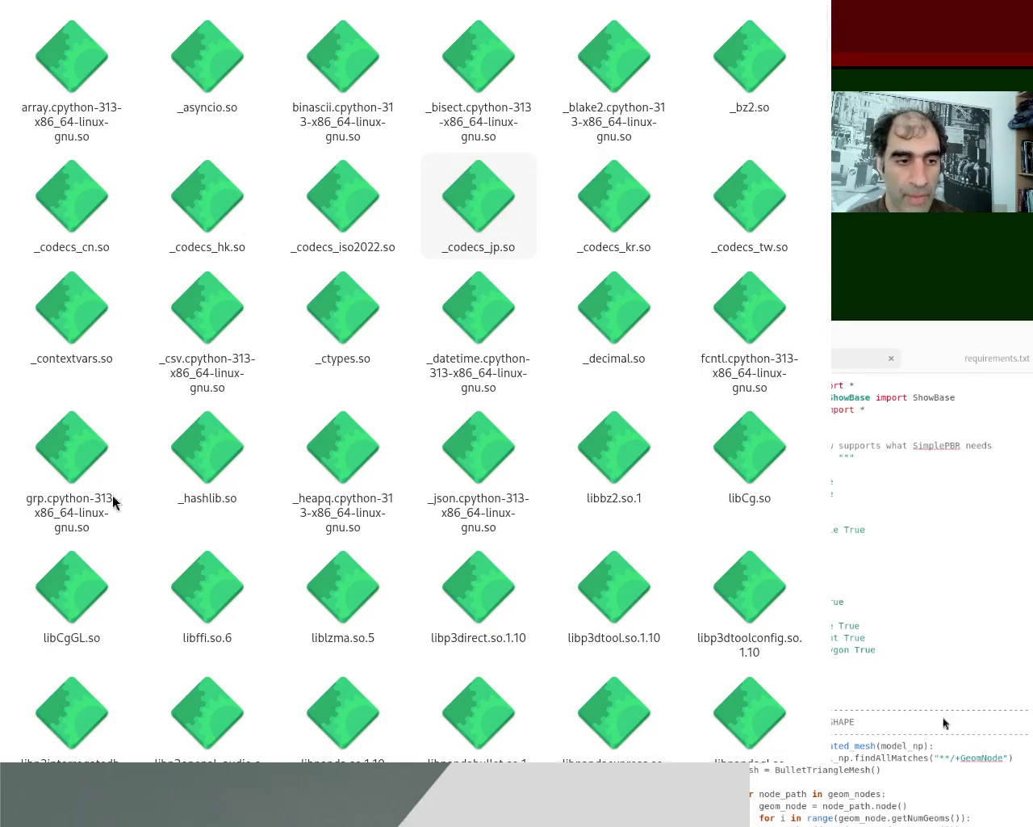
{"action": "left_click_drag", "start_coordinate": [829, 86], "coordinate": [812, 406]}
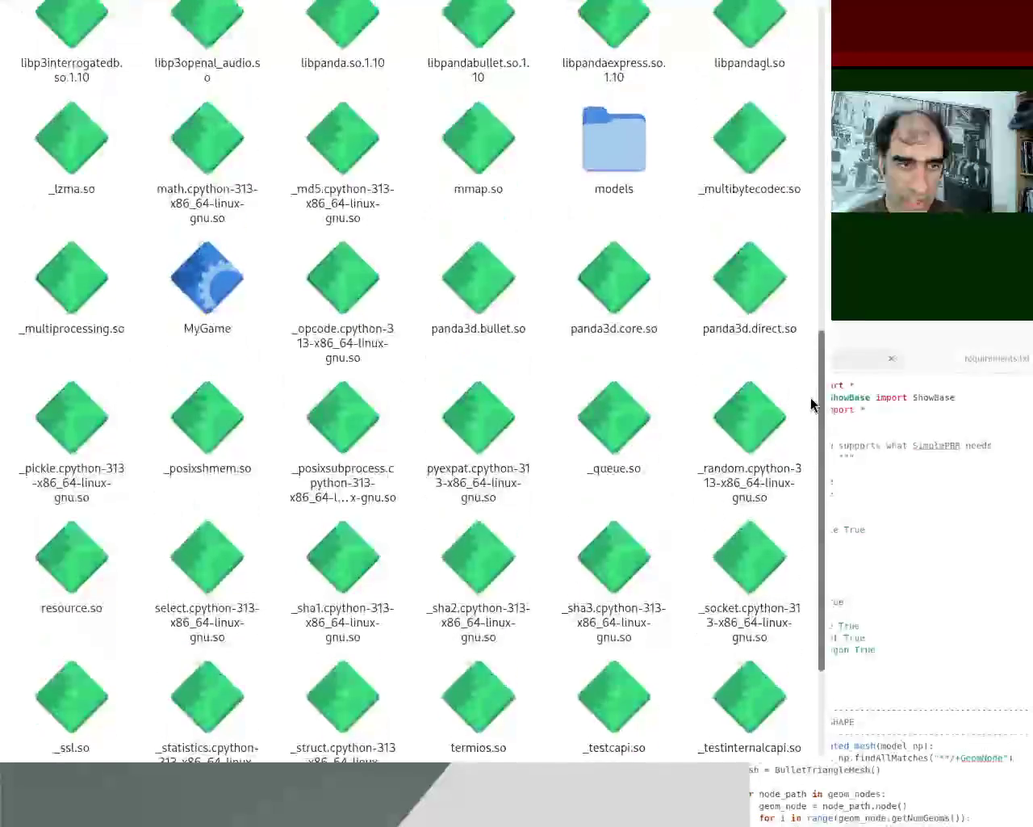
{"action": "left_click", "coordinate": [252, 305]}
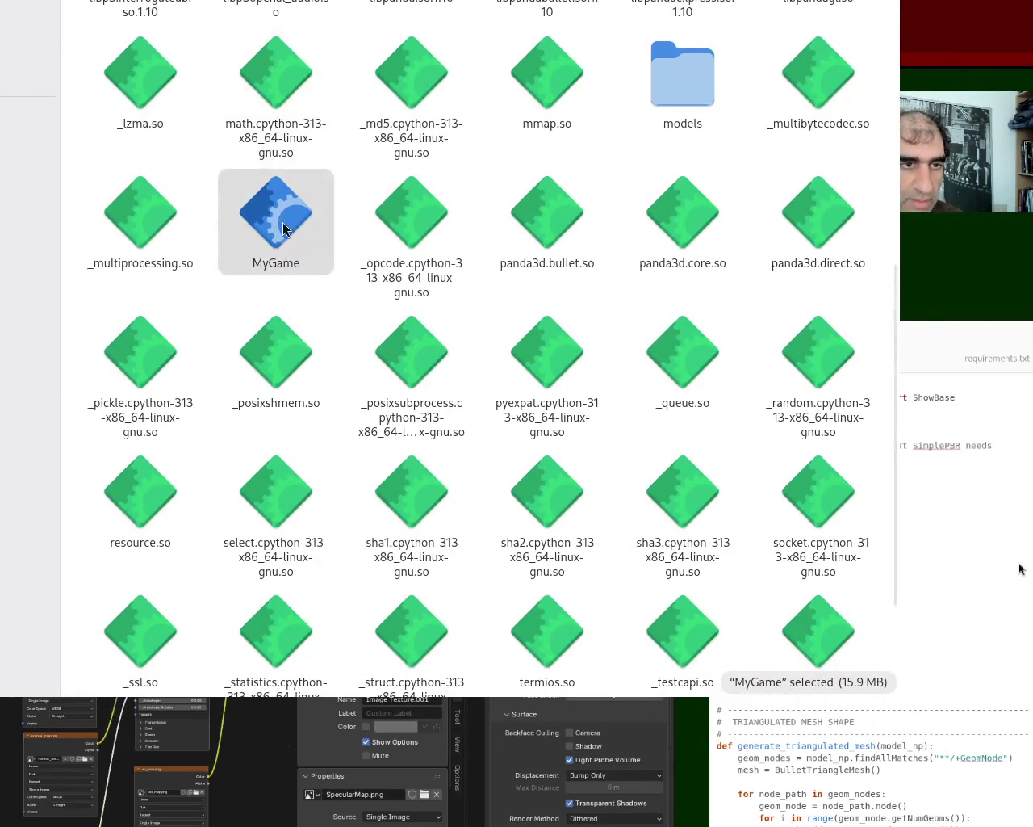
Step: Launch the built MyGame and turn the slab to a steeper top-down view
{"action": "double_click", "coordinate": [284, 230]}
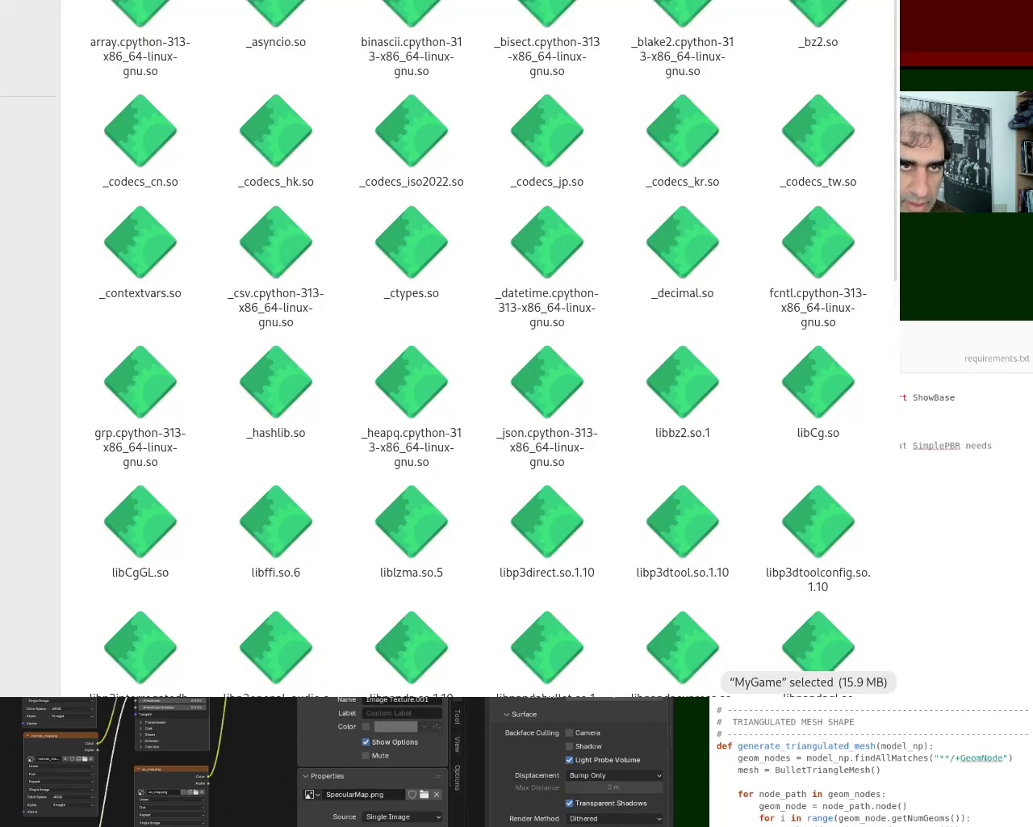
{"action": "left_click", "coordinate": [143, 28]}
{"action": "scroll", "coordinate": [359, 267], "scroll_direction": "down", "scroll_amount": 10}
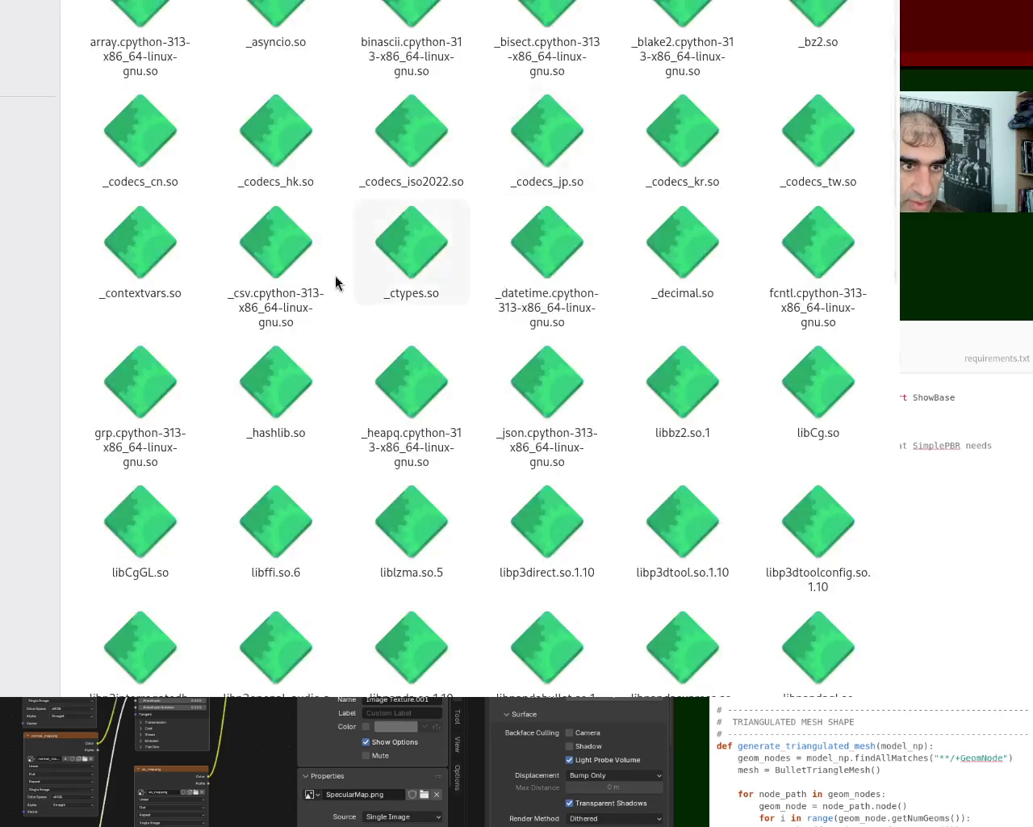
{"action": "left_click_drag", "start_coordinate": [892, 202], "coordinate": [892, 394]}
{"action": "left_click", "coordinate": [275, 279]}
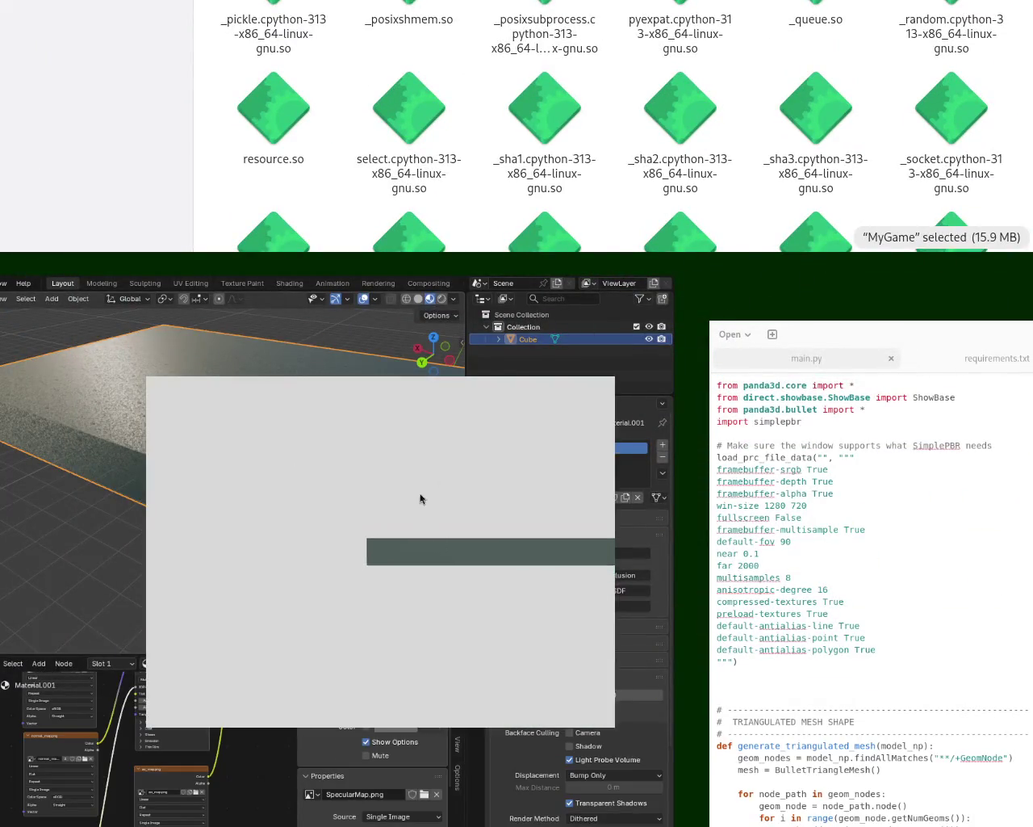
{"action": "middle_click_drag", "start_coordinate": [535, 637], "coordinate": [473, 632]}
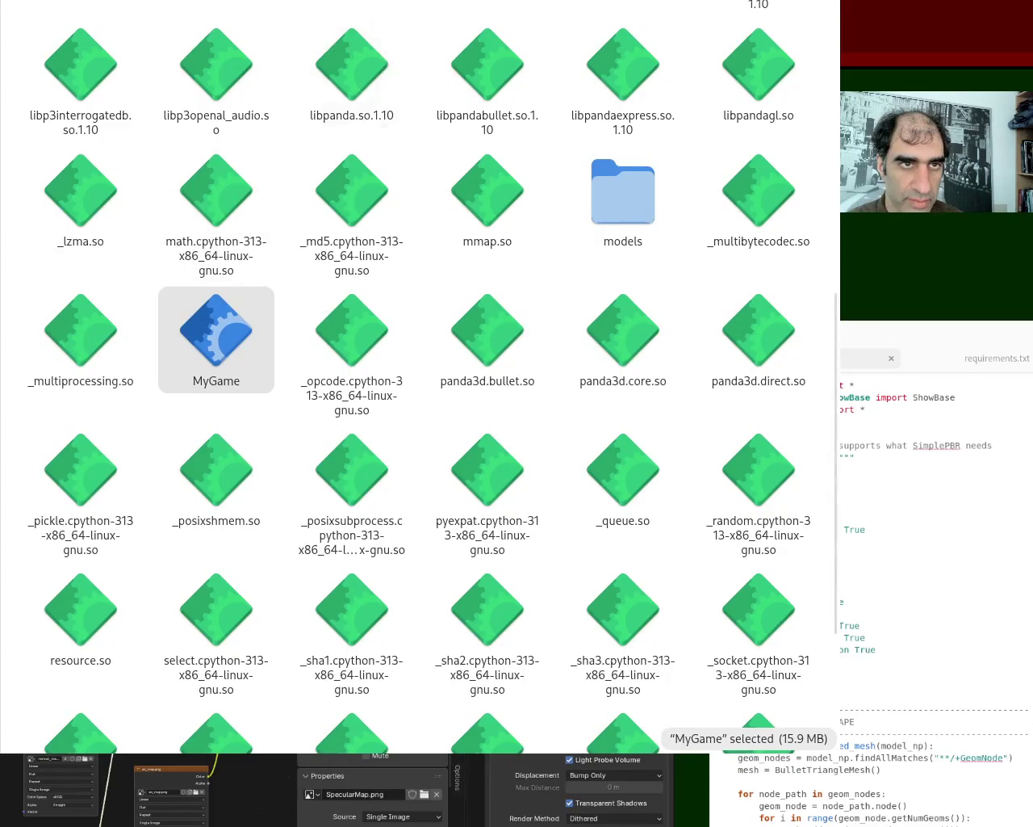
Step: Go up to build, reopen manylinux2014_x86_64 and select MyGame again
{"action": "key", "text": "alt+Up"}
{"action": "left_click_drag", "start_coordinate": [81, 61], "coordinate": [213, 206]}
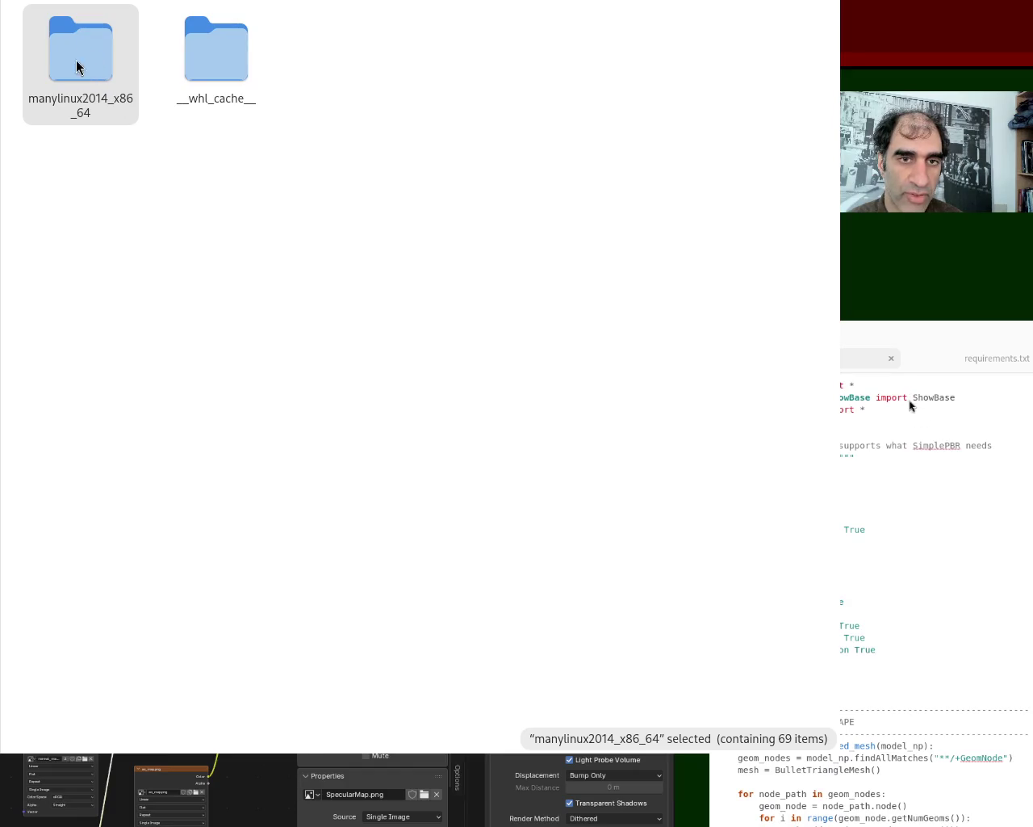
{"action": "double_click", "coordinate": [87, 102]}
{"action": "scroll", "coordinate": [349, 405], "scroll_direction": "down", "scroll_amount": 10}
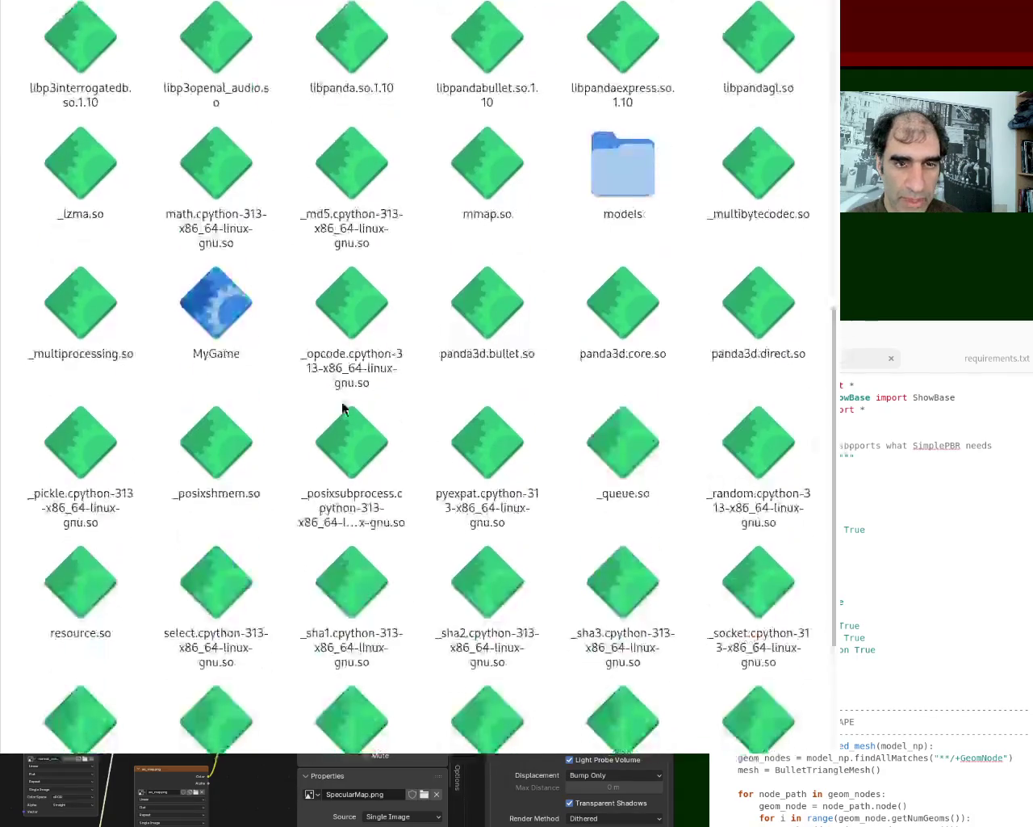
{"action": "left_click", "coordinate": [216, 311]}
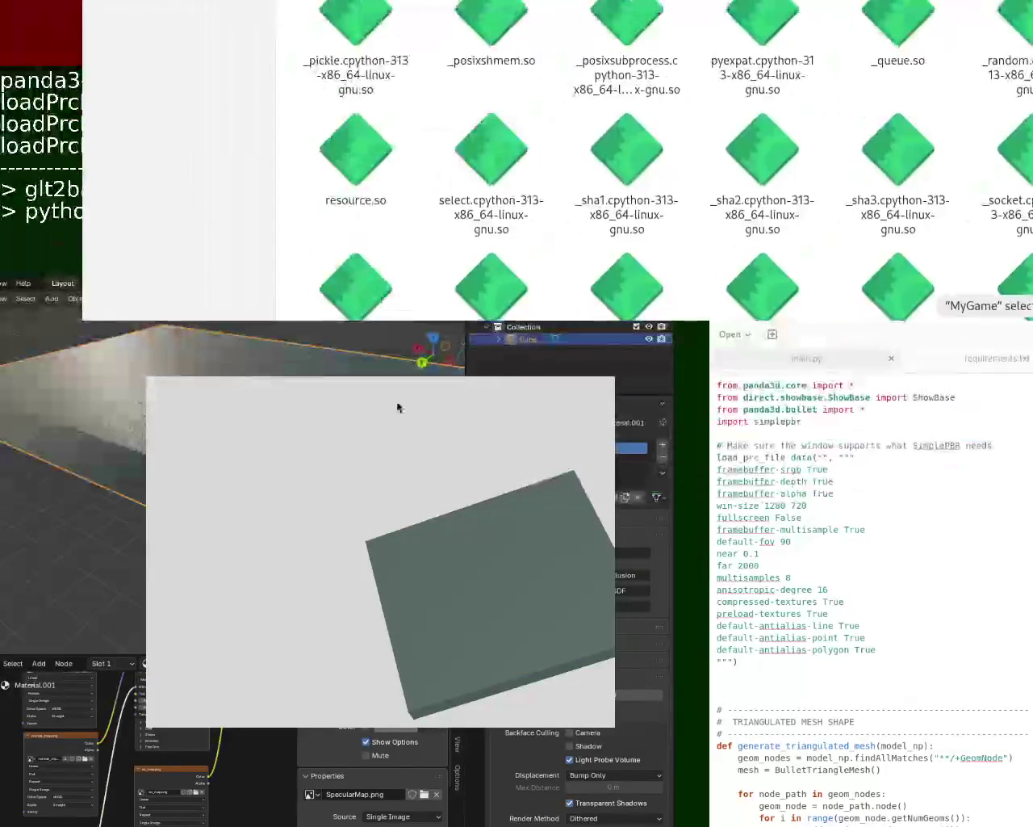
Step: Shift the MyGame game window slightly to the left
{"action": "left_click_drag", "start_coordinate": [320, 549], "coordinate": [279, 540], "text": "super"}
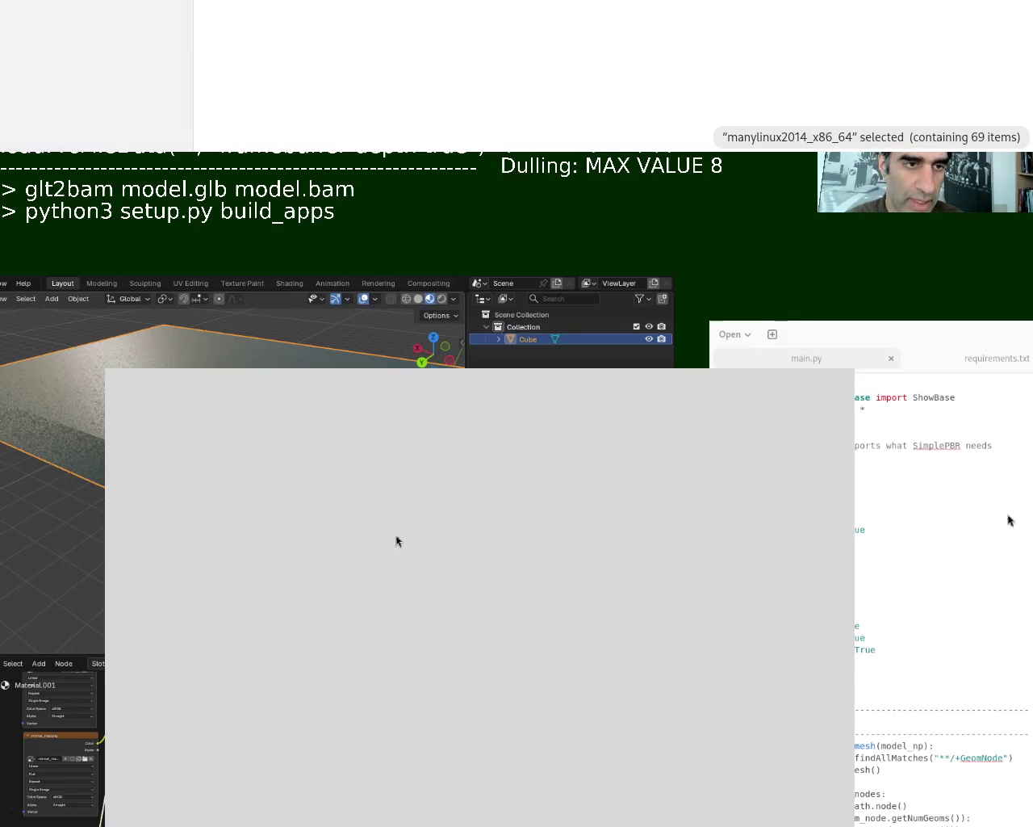
Step: Move the Panda3D game window to the upper centre, inspect the slab, and close the game
{"action": "mouse_move", "coordinate": [529, 667]}
{"action": "left_mouse_down"}
{"action": "mouse_move", "coordinate": [379, 425]}
{"action": "mouse_move", "coordinate": [544, 588]}
{"action": "mouse_move", "coordinate": [614, 452]}
{"action": "mouse_move", "coordinate": [347, 528]}
{"action": "left_mouse_up"}
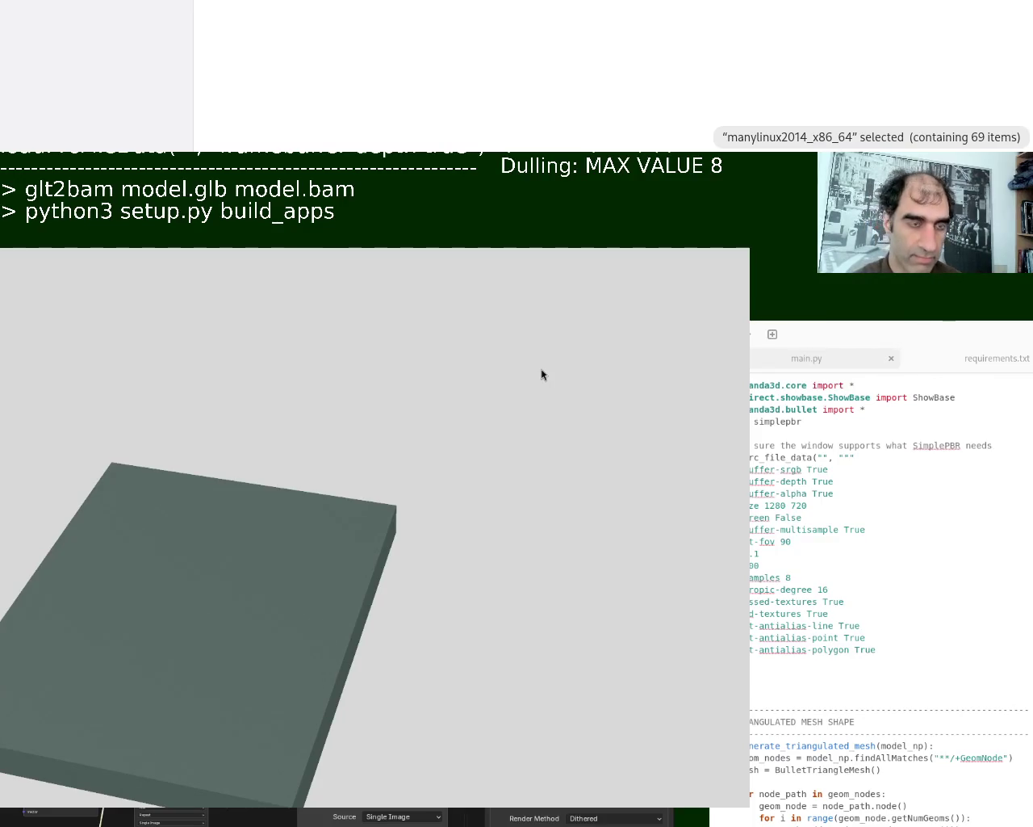
{"action": "key", "text": "Escape"}
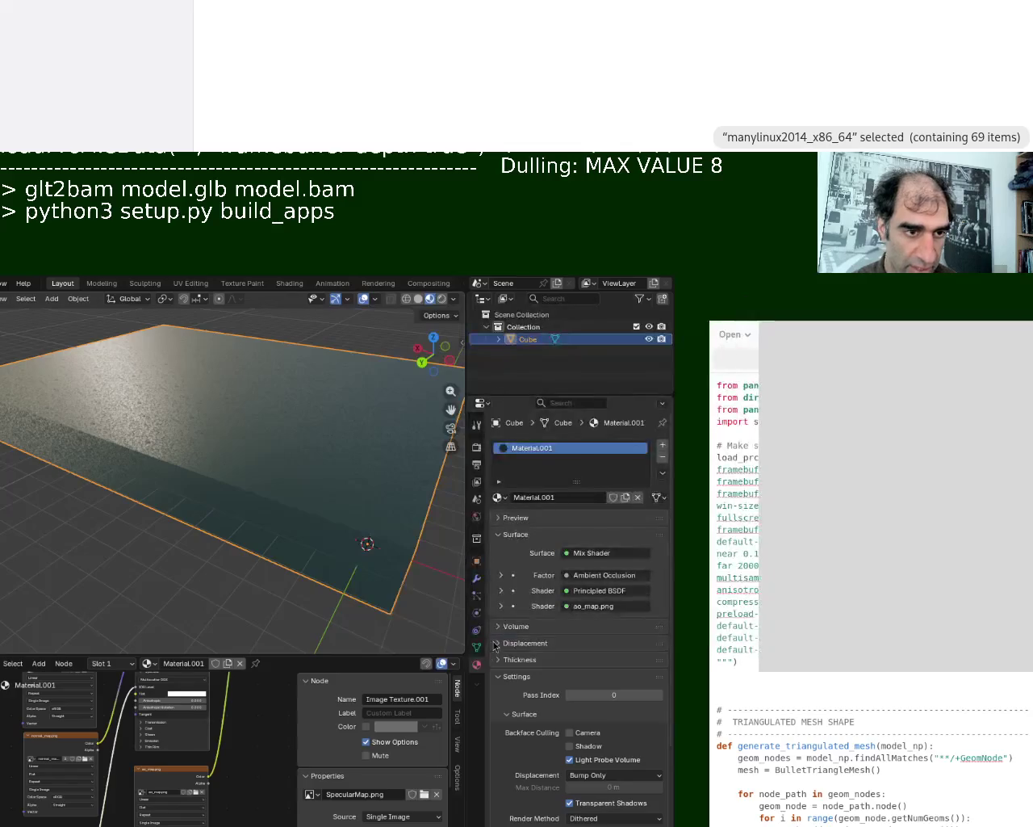
Step: Orbit the Blender viewport in closer around the terrain plane
{"action": "mouse_move", "coordinate": [222, 452]}
{"action": "middle_mouse_down"}
{"action": "mouse_move", "coordinate": [318, 538]}
{"action": "mouse_move", "coordinate": [347, 530]}
{"action": "mouse_move", "coordinate": [327, 478]}
{"action": "middle_mouse_up"}
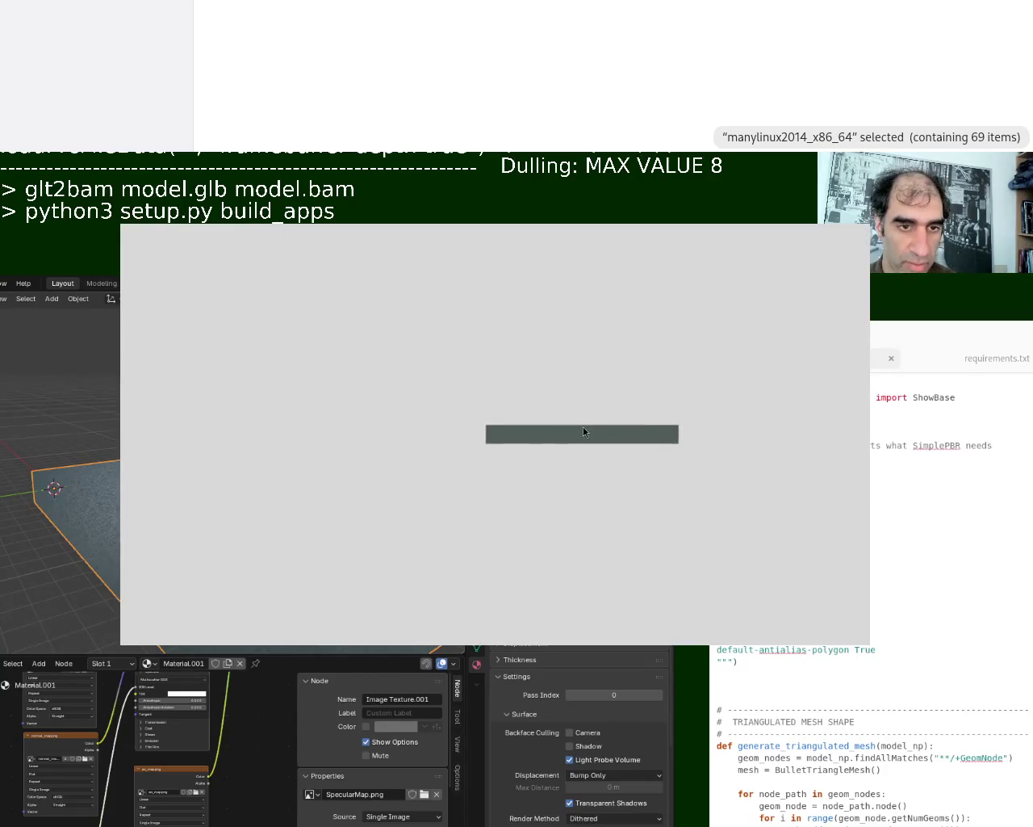
Step: Tilt the slab in the game window, then move the window right to uncover Blender
{"action": "mouse_move", "coordinate": [692, 535]}
{"action": "left_mouse_down"}
{"action": "mouse_move", "coordinate": [572, 494]}
{"action": "mouse_move", "coordinate": [637, 541]}
{"action": "left_mouse_up"}
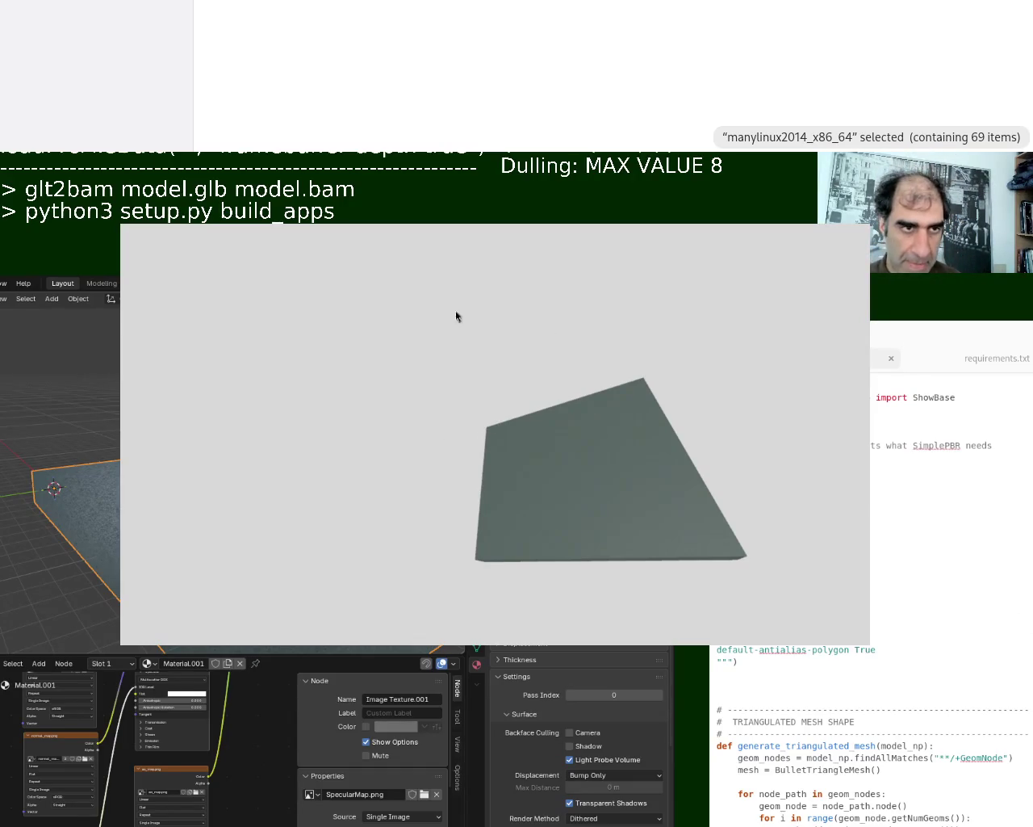
{"action": "left_click_drag", "start_coordinate": [460, 316], "coordinate": [829, 479], "text": "super"}
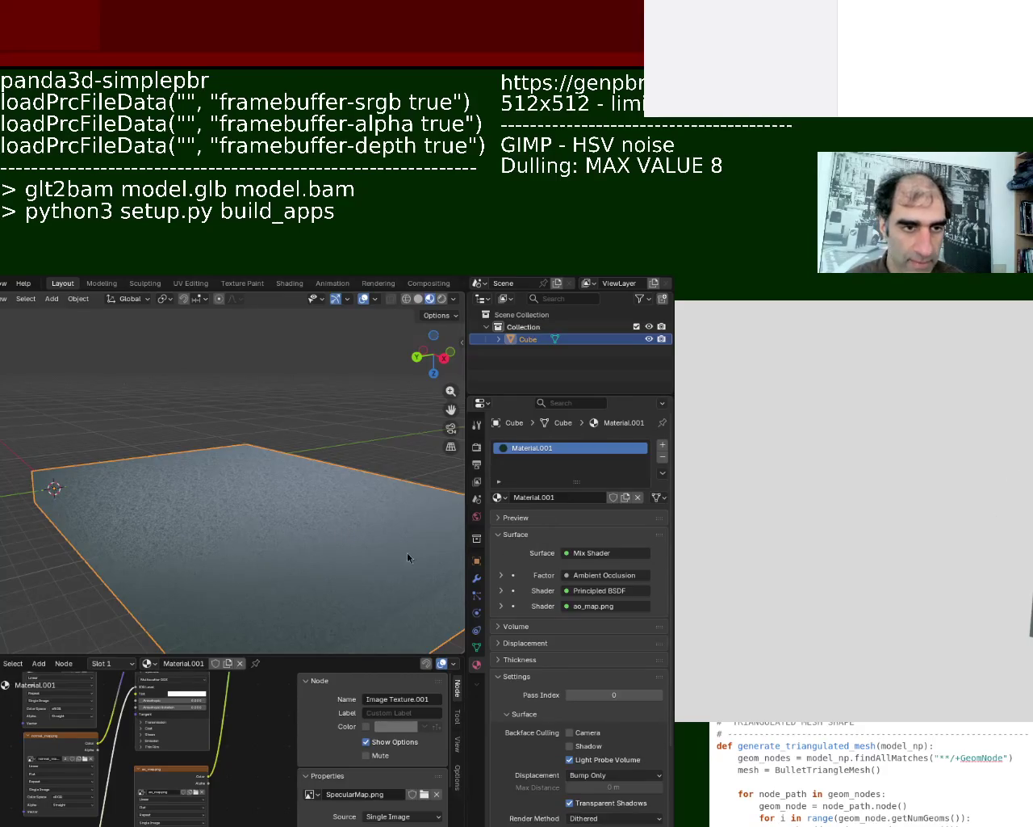
Step: Reveal Blender's full interface, view the plane from above, and delete the old textured Cube
{"action": "left_click_drag", "start_coordinate": [279, 490], "coordinate": [393, 452], "text": "alt"}
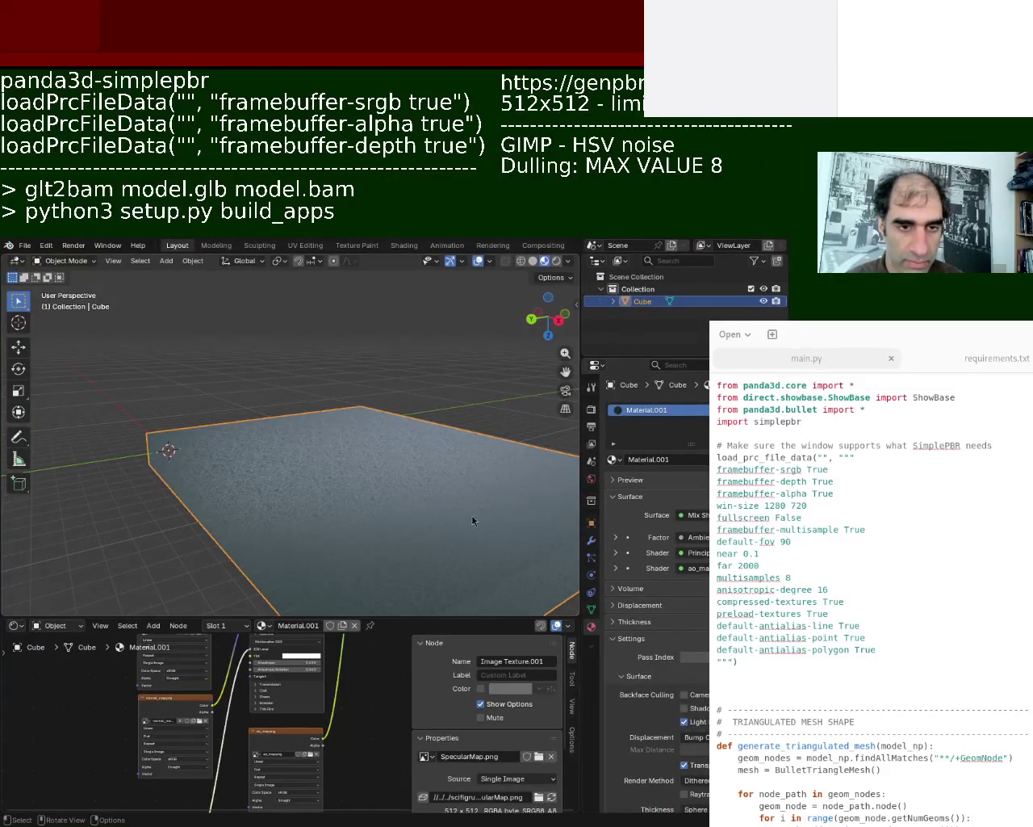
{"action": "mouse_move", "coordinate": [364, 496]}
{"action": "middle_mouse_down"}
{"action": "mouse_move", "coordinate": [310, 277]}
{"action": "mouse_move", "coordinate": [361, 532]}
{"action": "mouse_move", "coordinate": [349, 519]}
{"action": "mouse_move", "coordinate": [261, 519]}
{"action": "middle_mouse_up"}
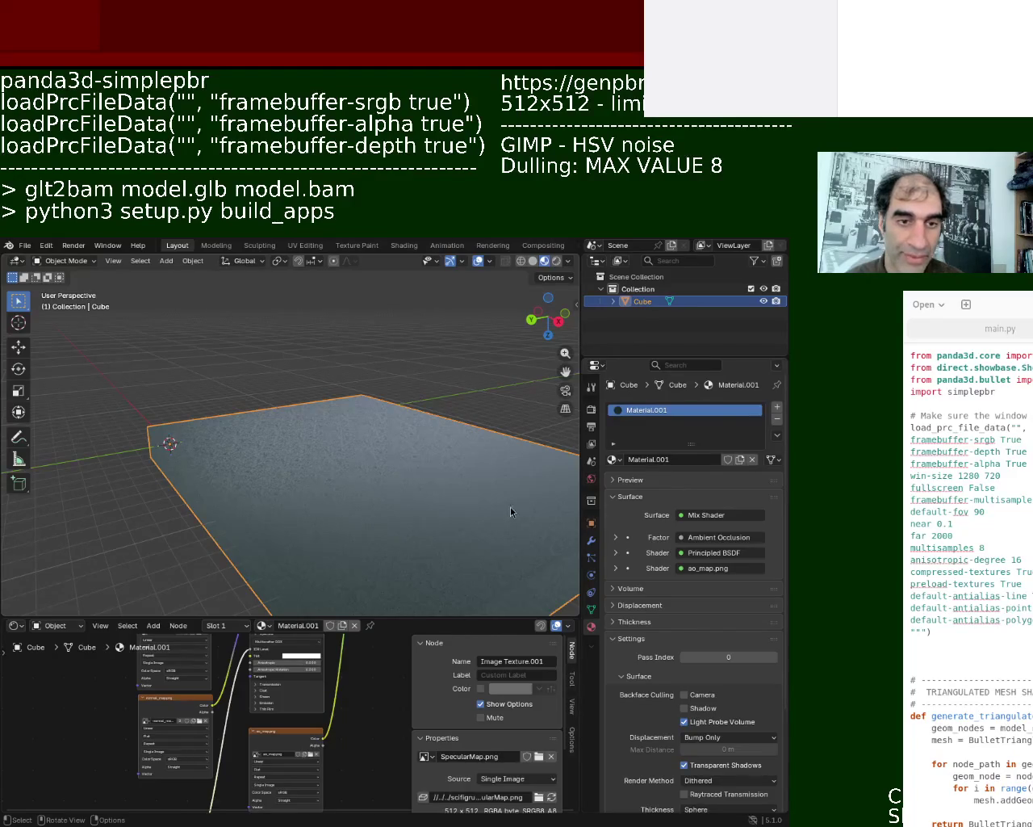
{"action": "left_click", "coordinate": [154, 386]}
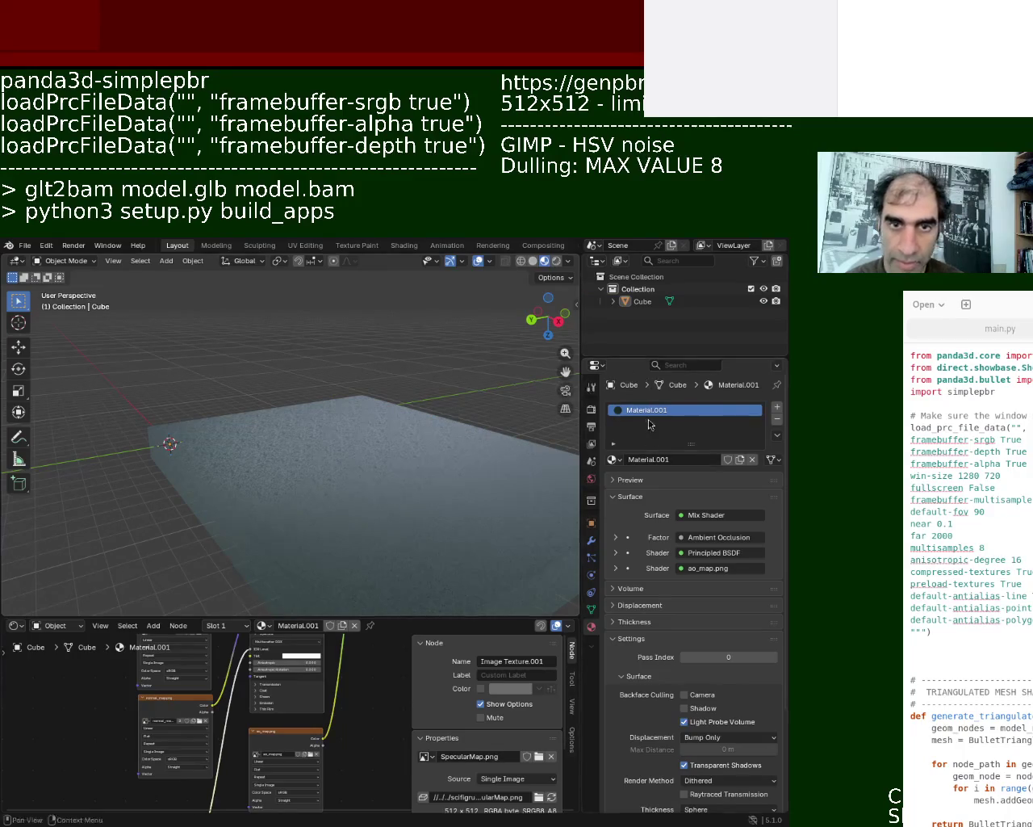
{"action": "left_click", "coordinate": [642, 301]}
{"action": "key", "text": "Delete"}
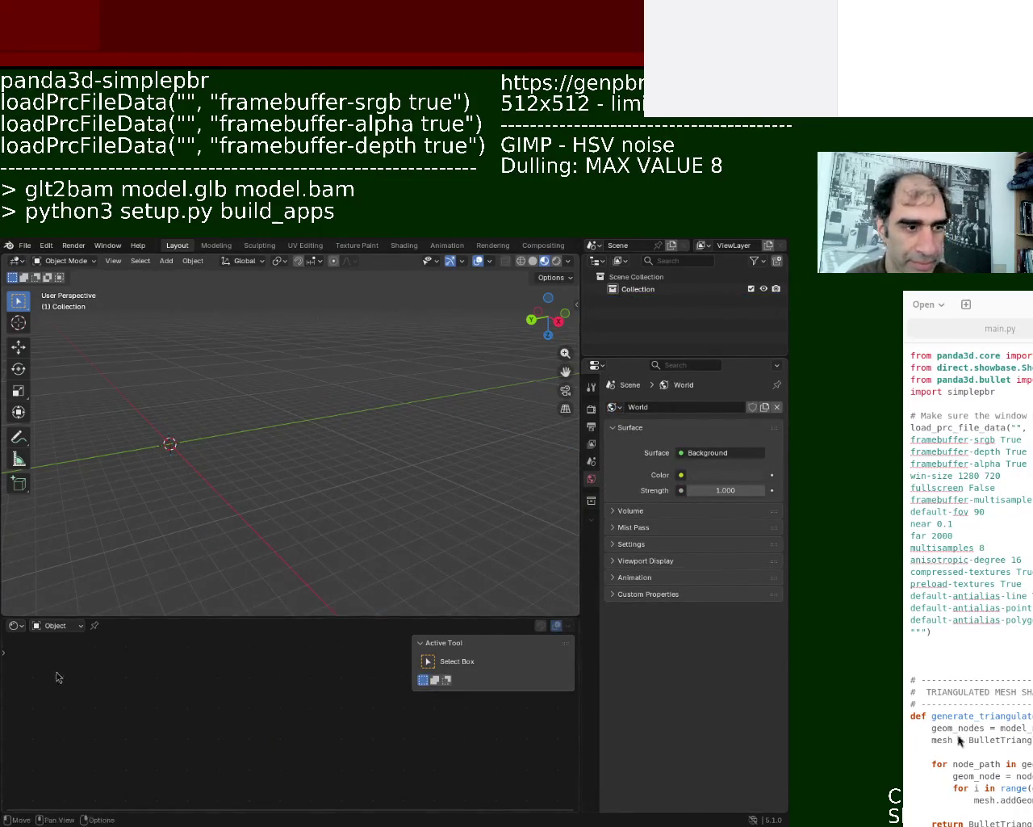
Step: Turn the bottom area into a taller Geometry Node Editor
{"action": "left_click", "coordinate": [15, 625]}
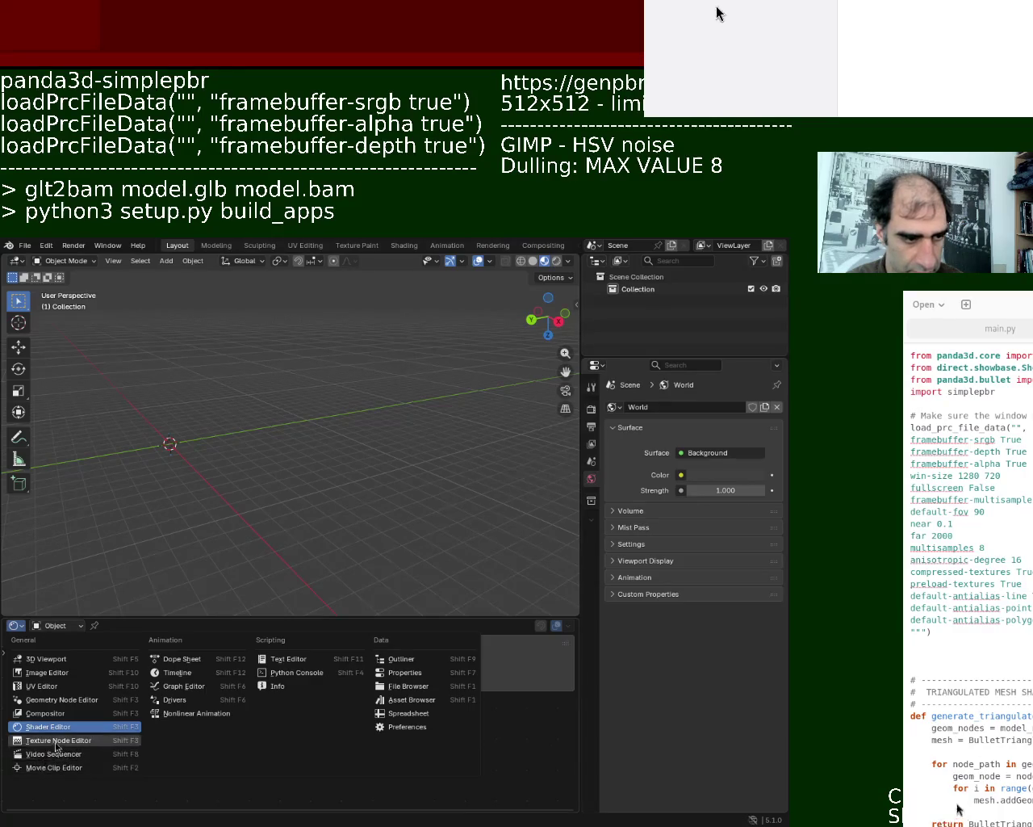
{"action": "left_click", "coordinate": [78, 700]}
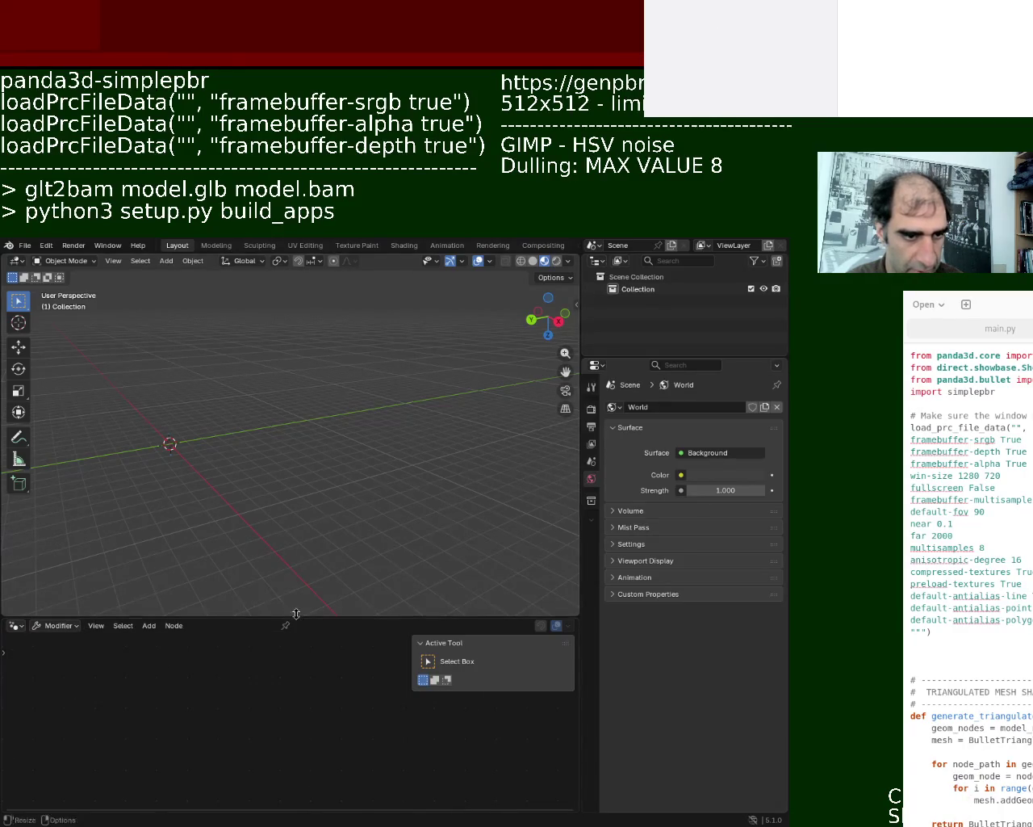
{"action": "left_click_drag", "start_coordinate": [294, 616], "coordinate": [161, 519]}
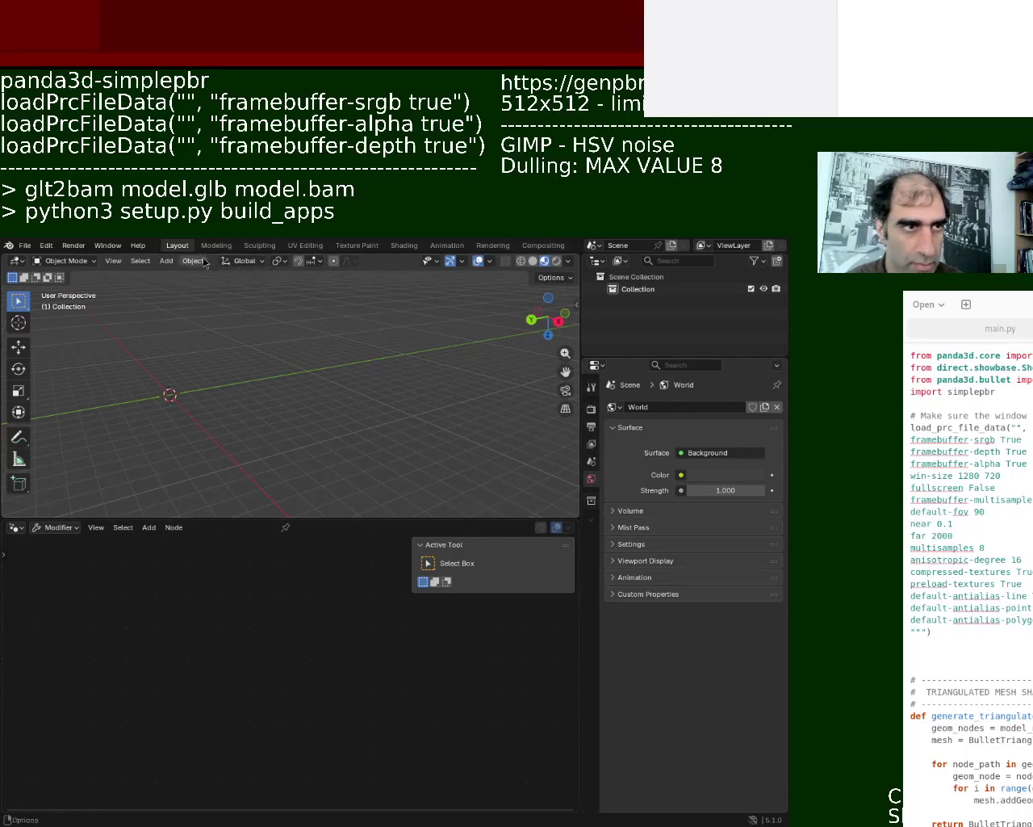
Step: Add a Plane mesh at the origin and scale it up
{"action": "left_click", "coordinate": [166, 261]}
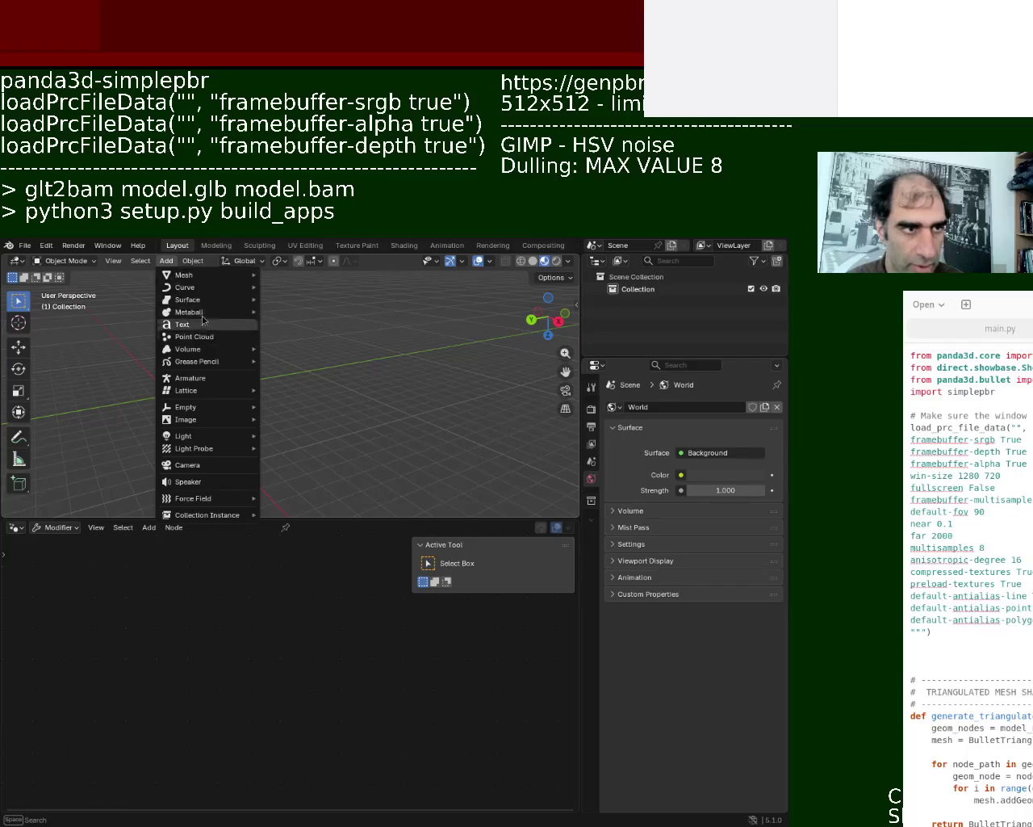
{"action": "mouse_move", "coordinate": [184, 274]}
{"action": "left_click", "coordinate": [313, 278]}
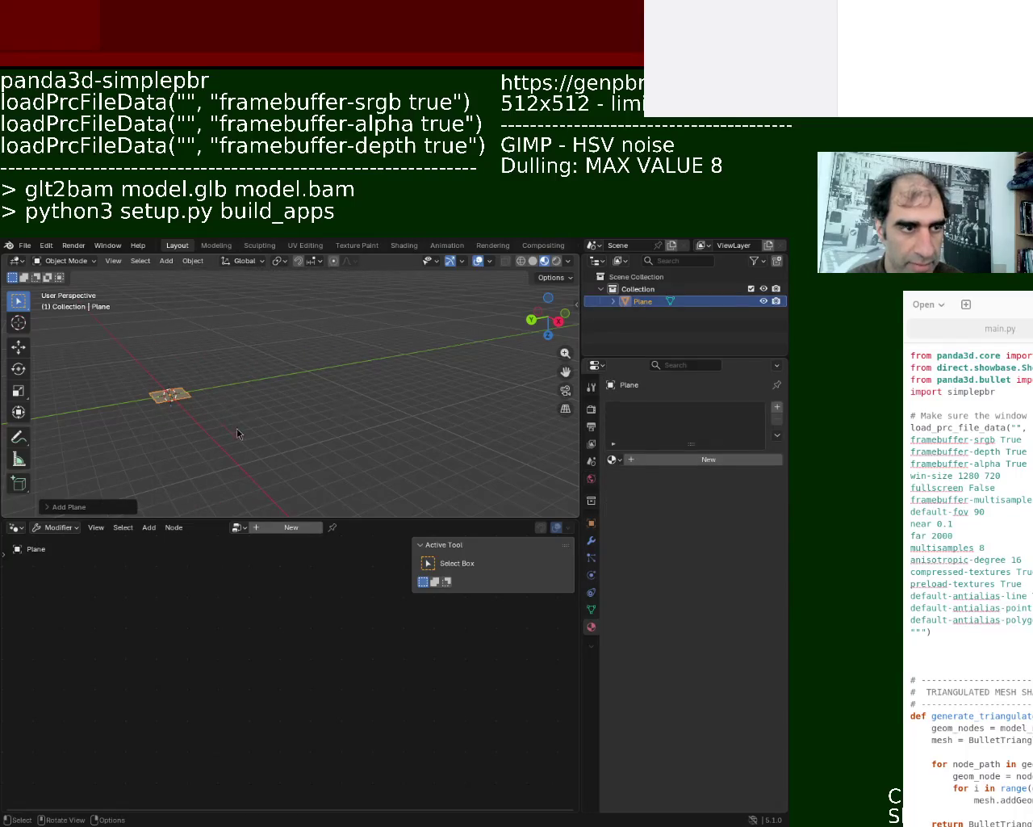
{"action": "key", "text": "s"}
{"action": "left_click", "coordinate": [320, 316]}
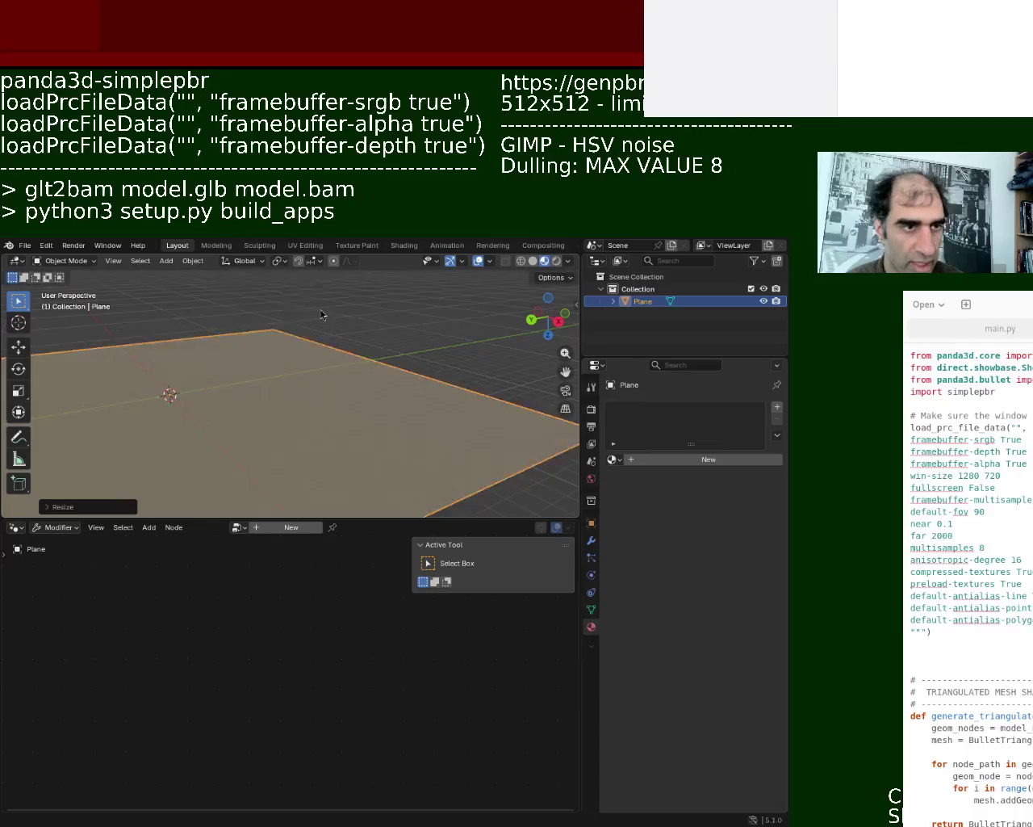
{"action": "scroll", "coordinate": [403, 447], "scroll_direction": "down", "scroll_amount": 3}
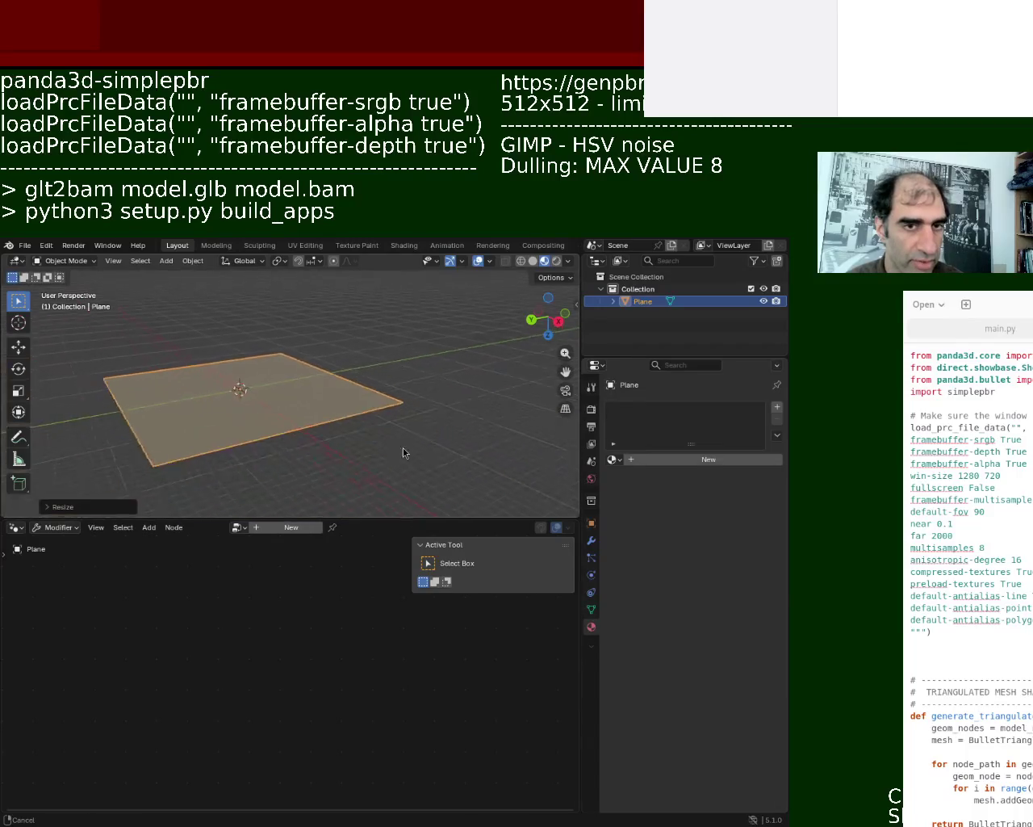
Step: Subdivide the plane three times in Edit Mode and create a new Geometry Nodes group
{"action": "key", "text": "Tab"}
{"action": "right_click", "coordinate": [358, 408]}
{"action": "left_click", "coordinate": [359, 405]}
{"action": "right_click", "coordinate": [358, 407]}
{"action": "left_click", "coordinate": [359, 405]}
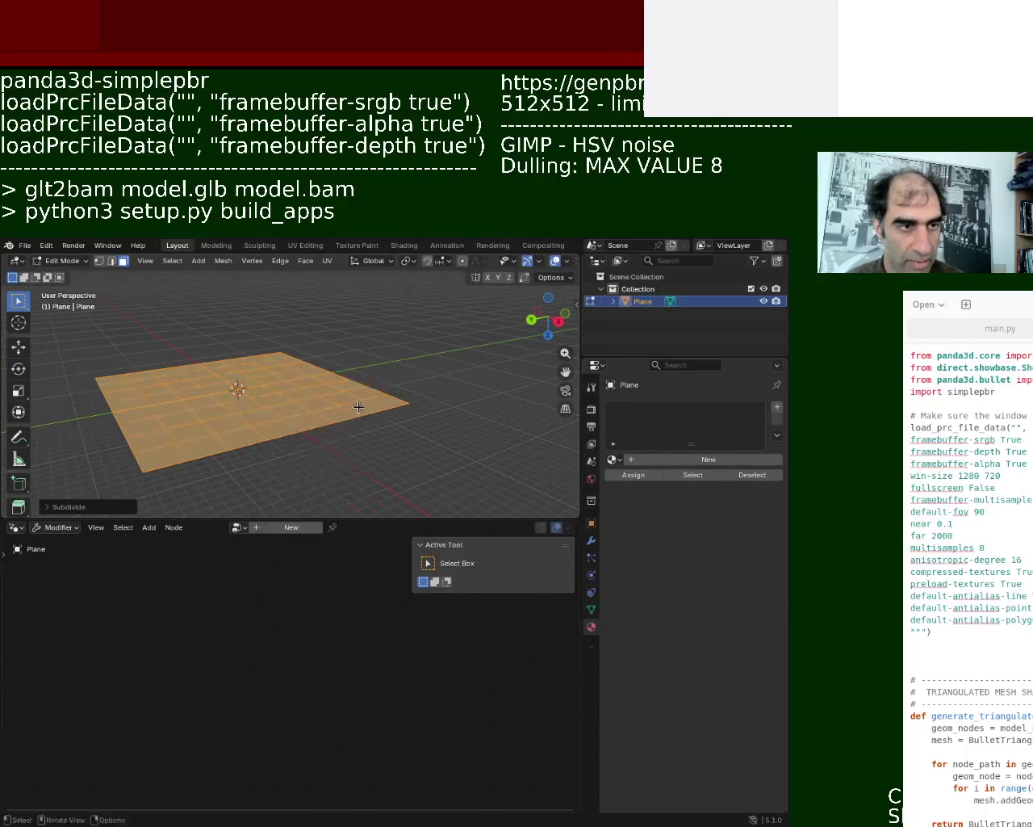
{"action": "right_click", "coordinate": [358, 407]}
{"action": "left_click", "coordinate": [359, 406]}
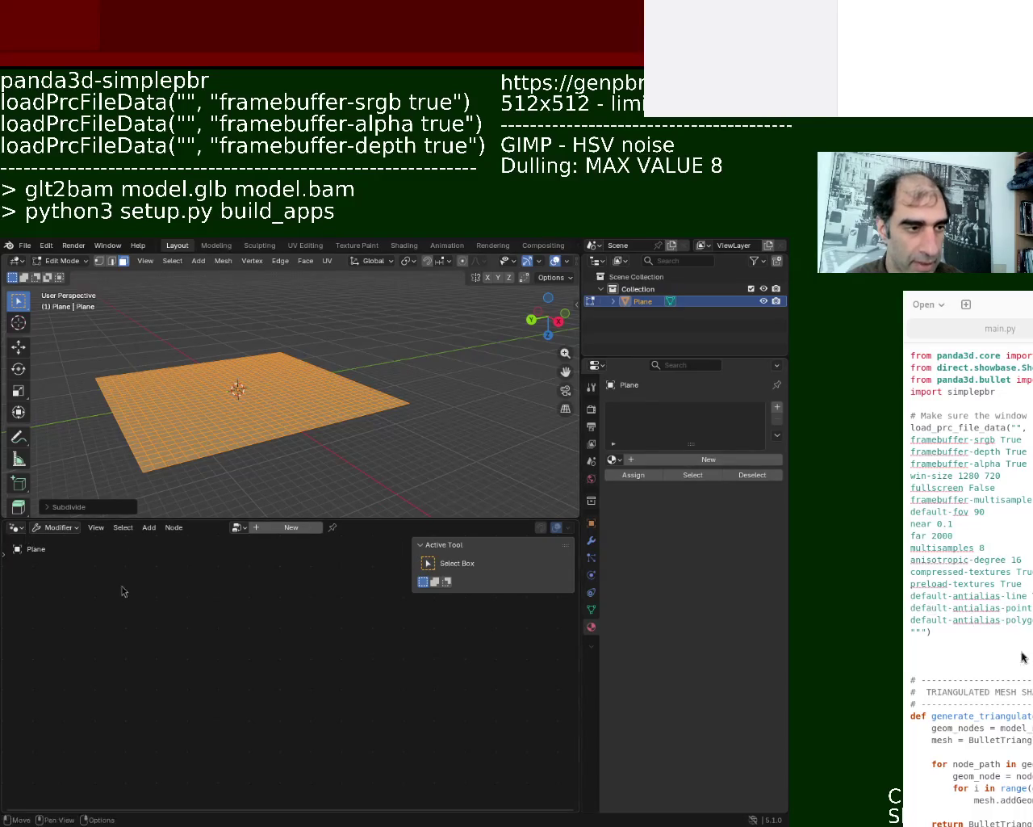
{"action": "key", "text": "shift+a"}
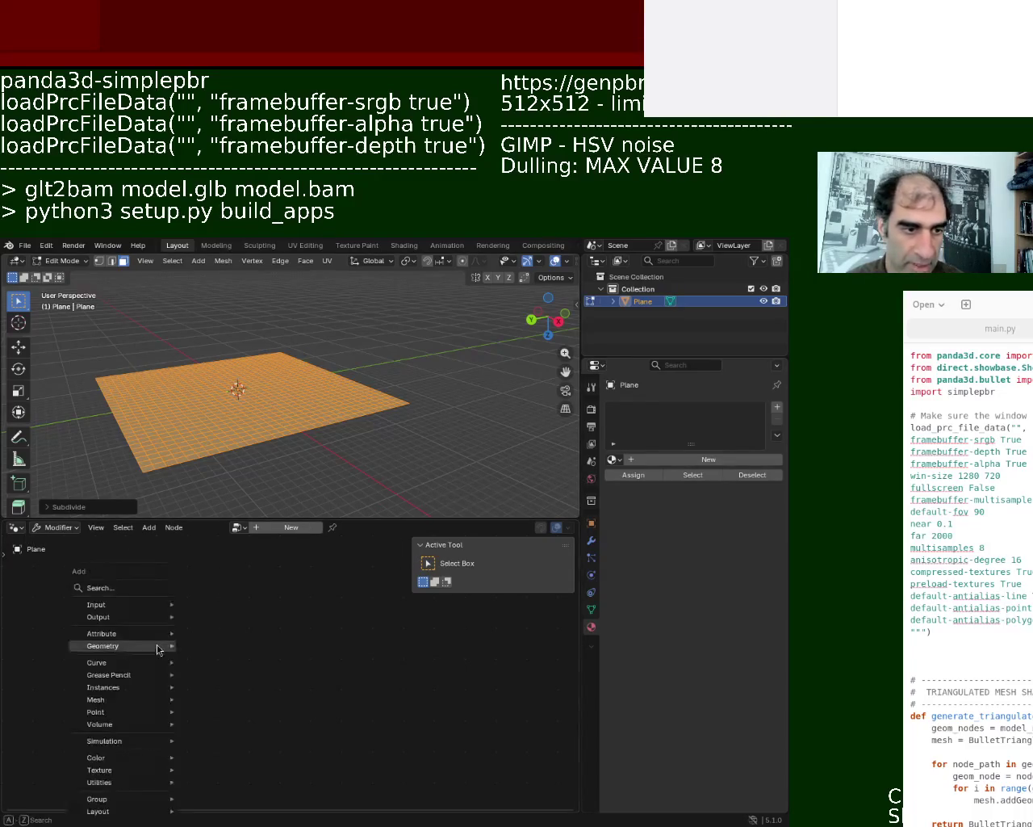
{"action": "left_click", "coordinate": [299, 527]}
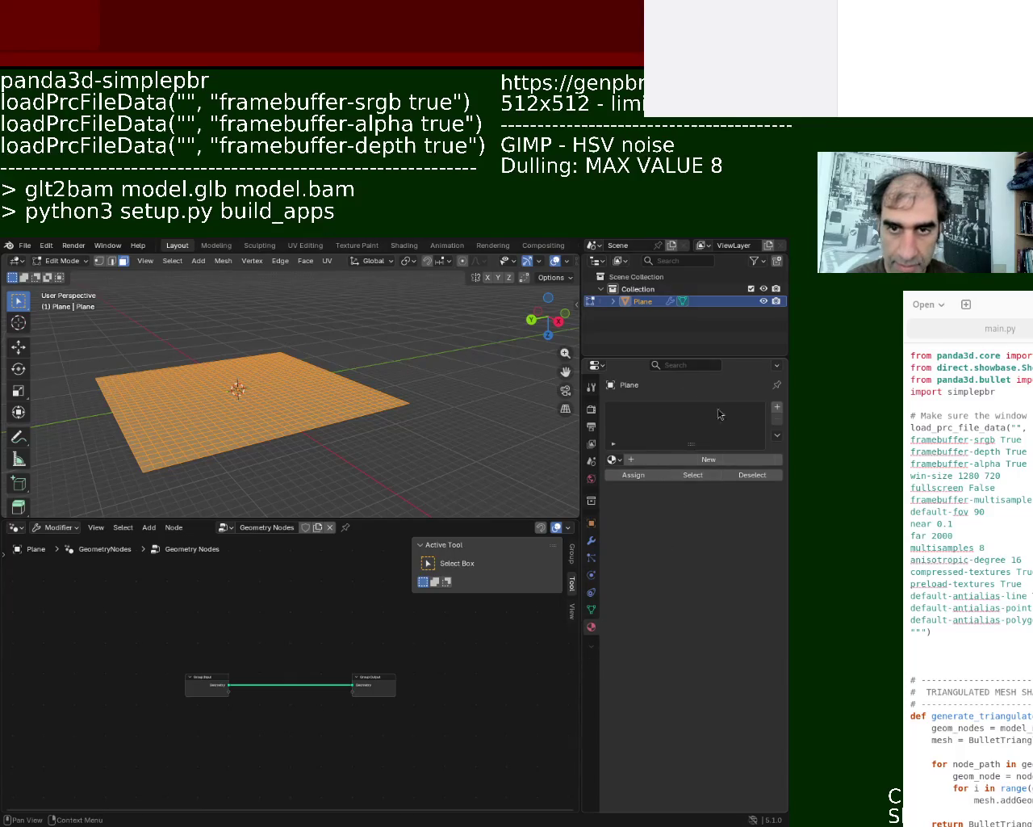
Step: Give the plane a new material slot using the existing Material, preview it, and return to Edit Mode
{"action": "left_click", "coordinate": [776, 410]}
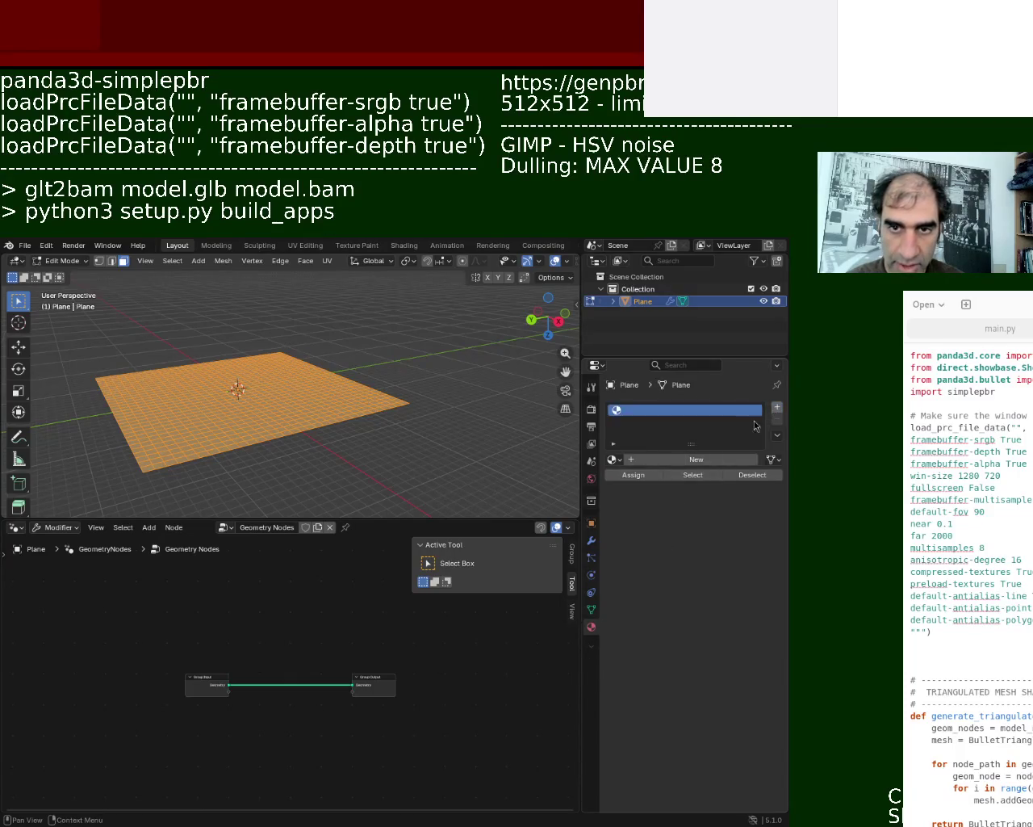
{"action": "left_click", "coordinate": [612, 459]}
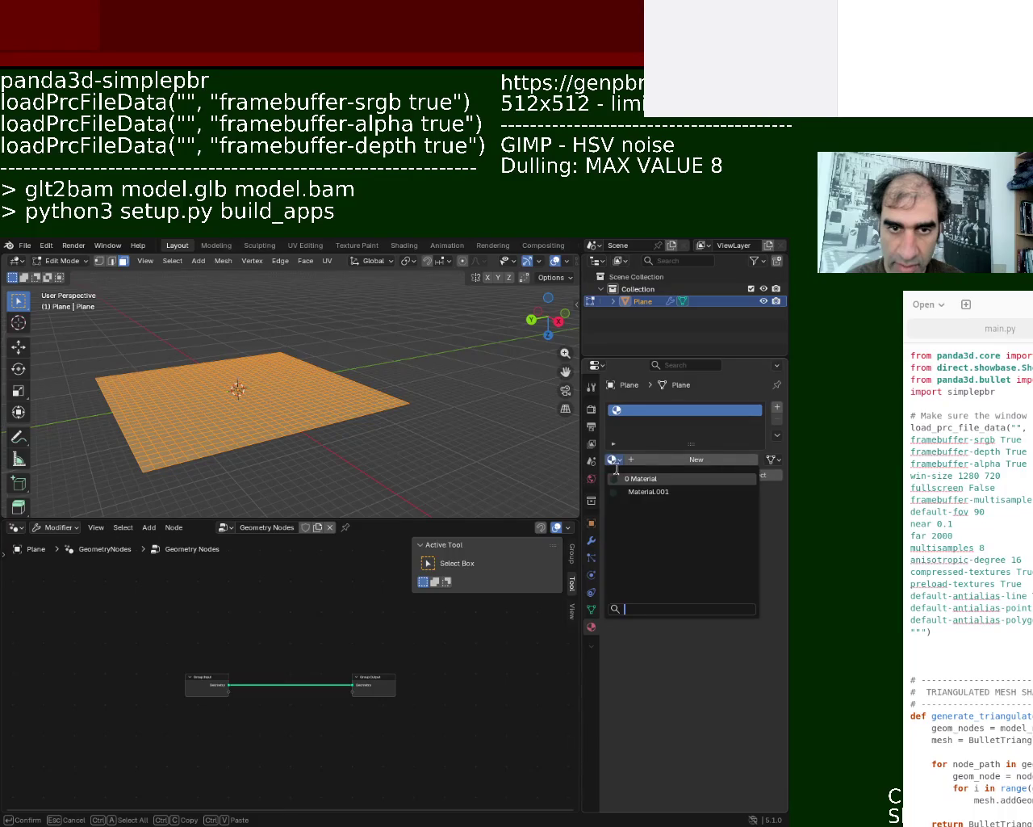
{"action": "left_click", "coordinate": [663, 478]}
{"action": "middle_click_drag", "start_coordinate": [323, 387], "coordinate": [384, 378]}
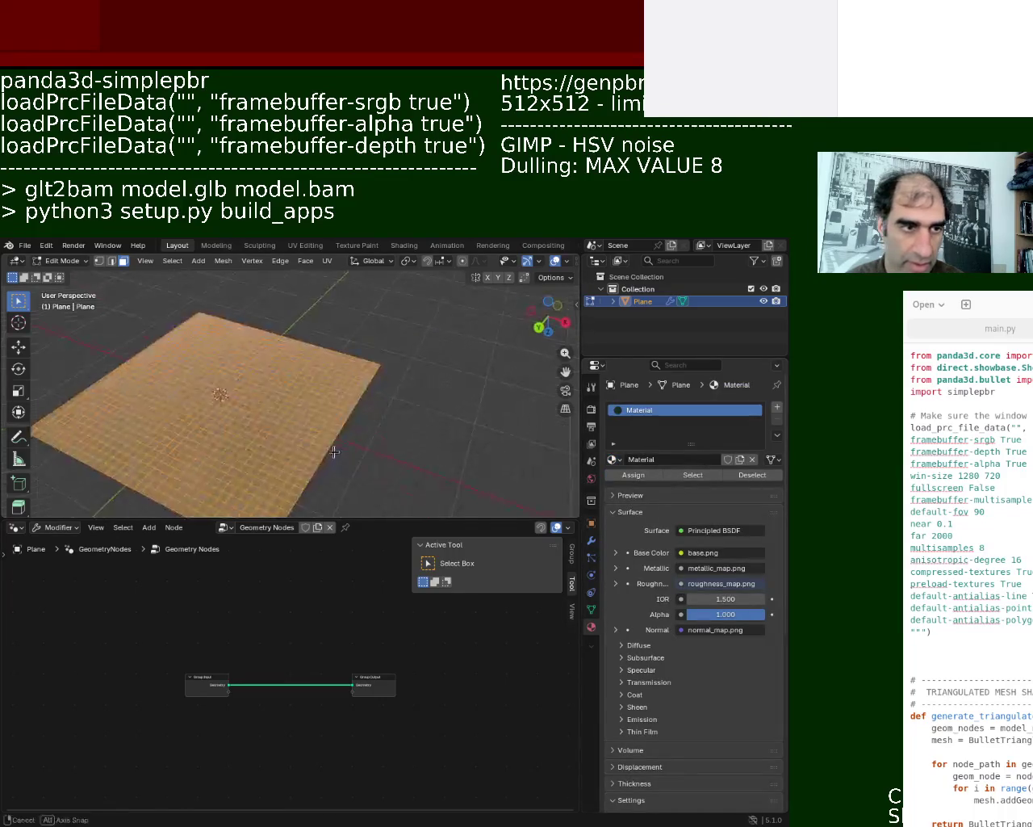
{"action": "scroll", "coordinate": [351, 392], "scroll_direction": "up", "scroll_amount": 3}
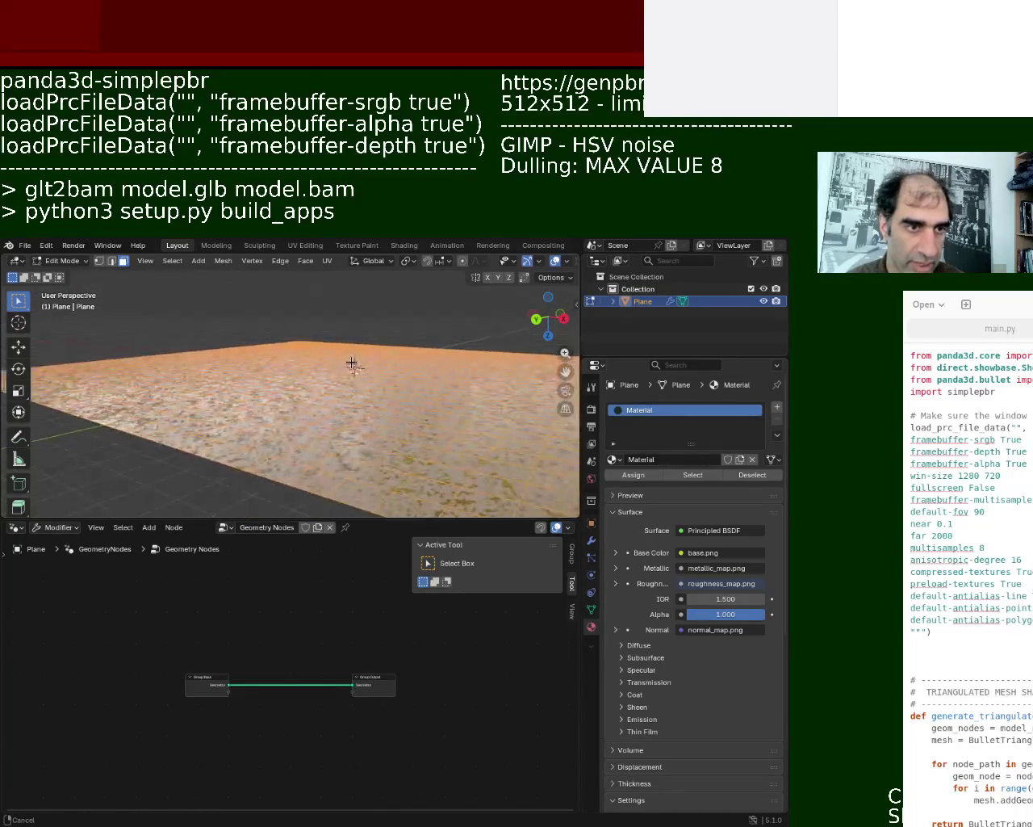
{"action": "scroll", "coordinate": [349, 392], "scroll_direction": "up", "scroll_amount": 2}
{"action": "scroll", "coordinate": [347, 390], "scroll_direction": "up", "scroll_amount": 1}
{"action": "mouse_move", "coordinate": [347, 390]}
{"action": "middle_mouse_down"}
{"action": "mouse_move", "coordinate": [369, 379]}
{"action": "mouse_move", "coordinate": [317, 395]}
{"action": "mouse_move", "coordinate": [463, 381]}
{"action": "mouse_move", "coordinate": [348, 351]}
{"action": "middle_mouse_up"}
{"action": "key", "text": "Tab"}
{"action": "scroll", "coordinate": [403, 409], "scroll_direction": "down", "scroll_amount": 5}
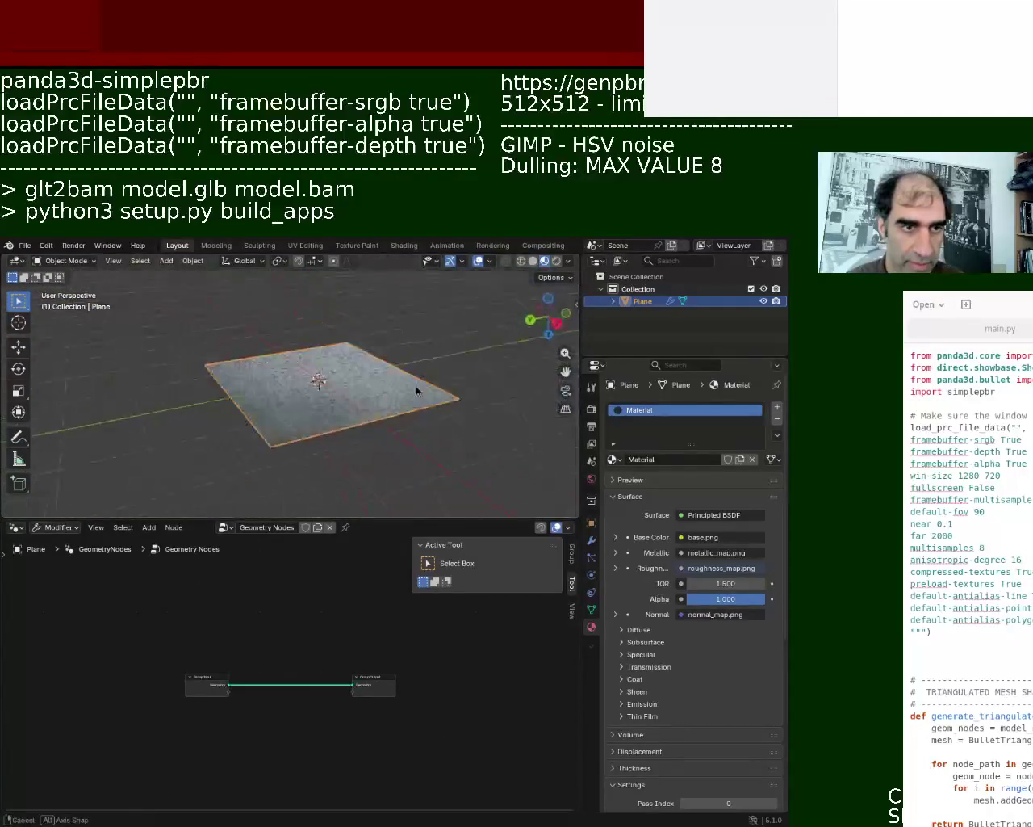
{"action": "key", "text": "Tab"}
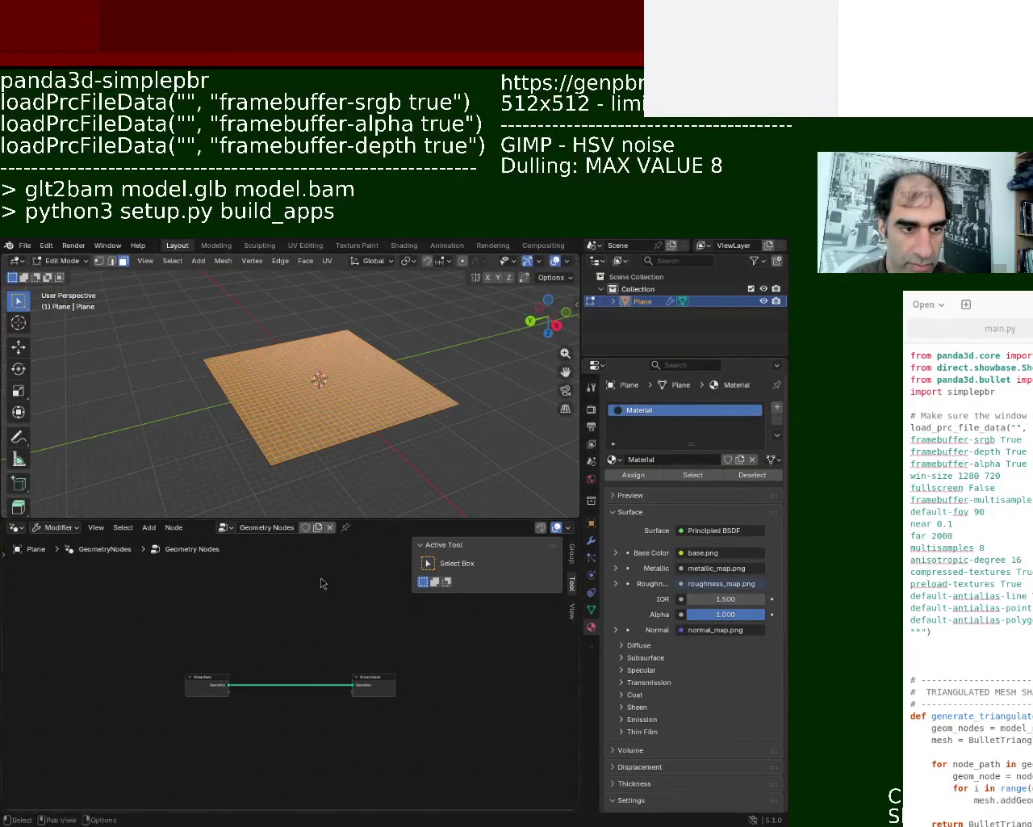
Step: Add a Noise Texture node at the lower left of the node tree
{"action": "scroll", "coordinate": [261, 675], "scroll_direction": "up", "scroll_amount": 3}
{"action": "middle_click_drag", "start_coordinate": [318, 657], "coordinate": [279, 595]}
{"action": "scroll", "coordinate": [164, 692], "scroll_direction": "up", "scroll_amount": 1}
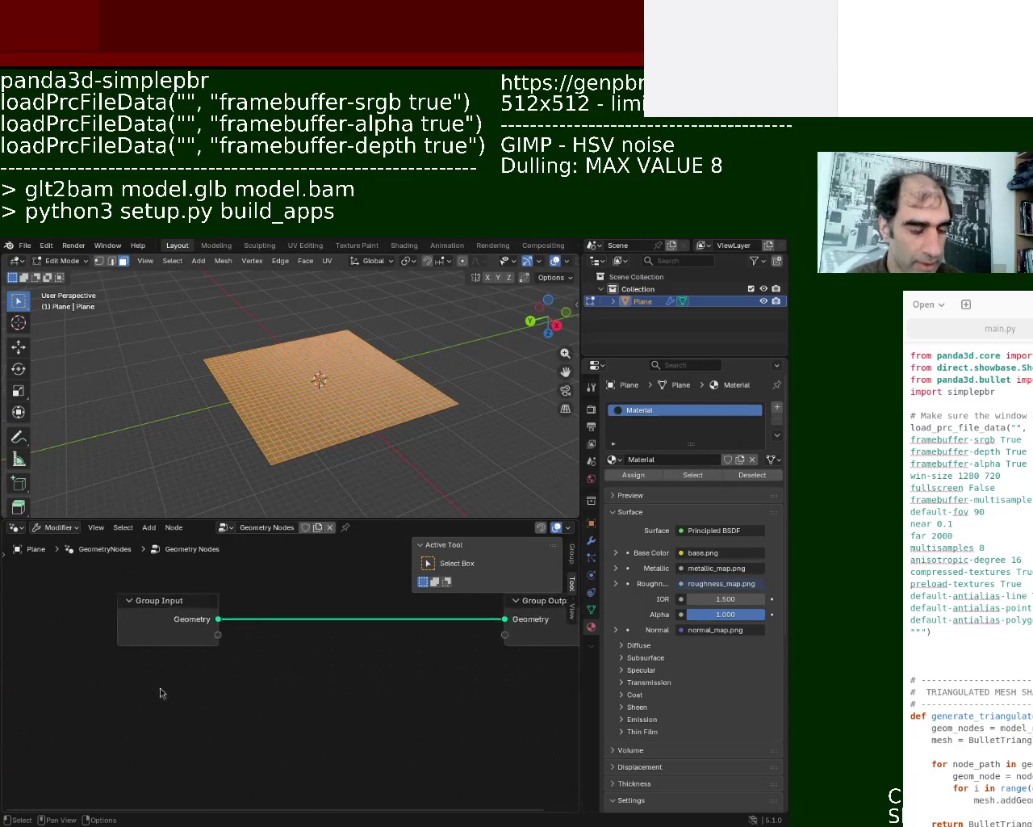
{"action": "key", "text": "shift+a"}
{"action": "left_click", "coordinate": [96, 547]}
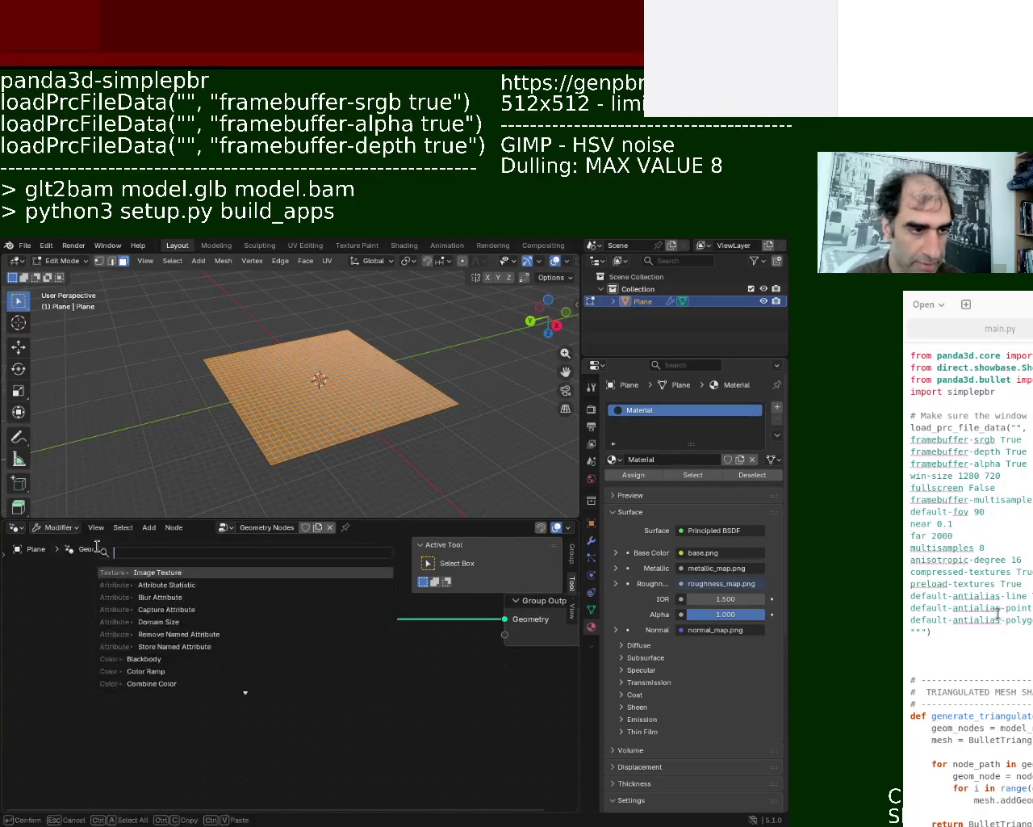
{"action": "type", "text": "noise"}
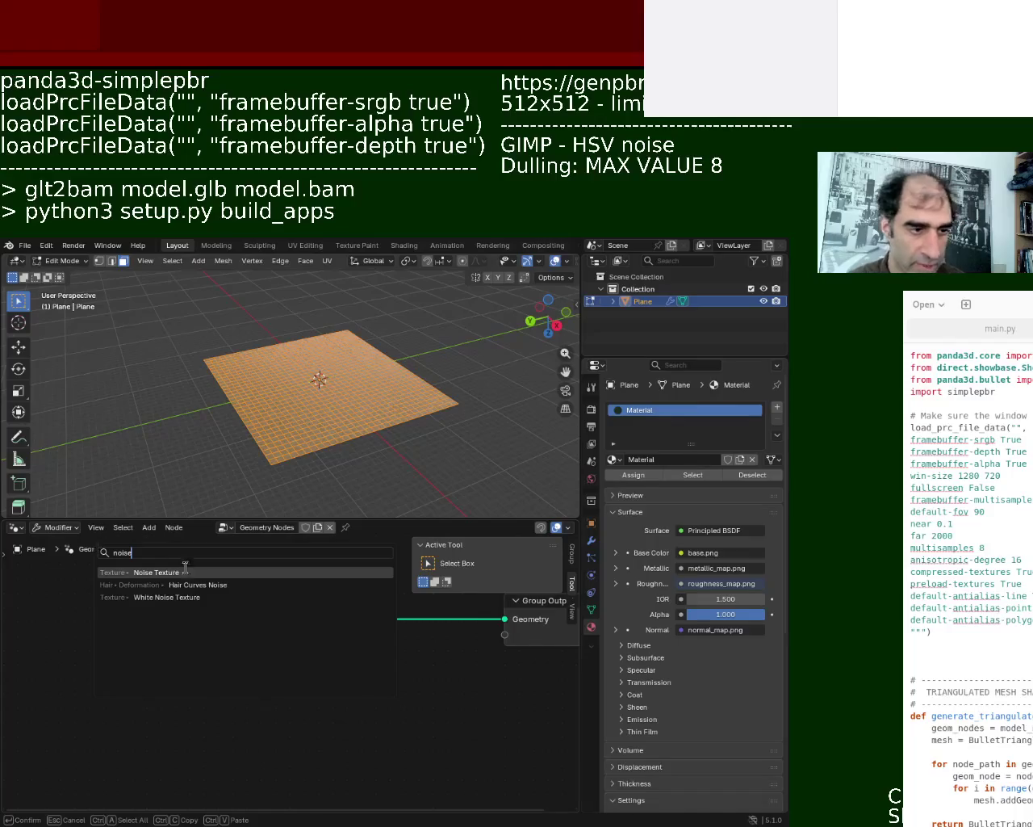
{"action": "left_click", "coordinate": [187, 572]}
{"action": "left_click", "coordinate": [200, 704]}
Step: Add an RGB Curves node fed by the Noise Texture Factor and tidy both nodes
{"action": "key", "text": "shift+a"}
{"action": "type", "text": "rgb"}
{"action": "key", "text": "Return"}
{"action": "left_click", "coordinate": [206, 716]}
{"action": "left_click_drag", "start_coordinate": [151, 715], "coordinate": [206, 756]}
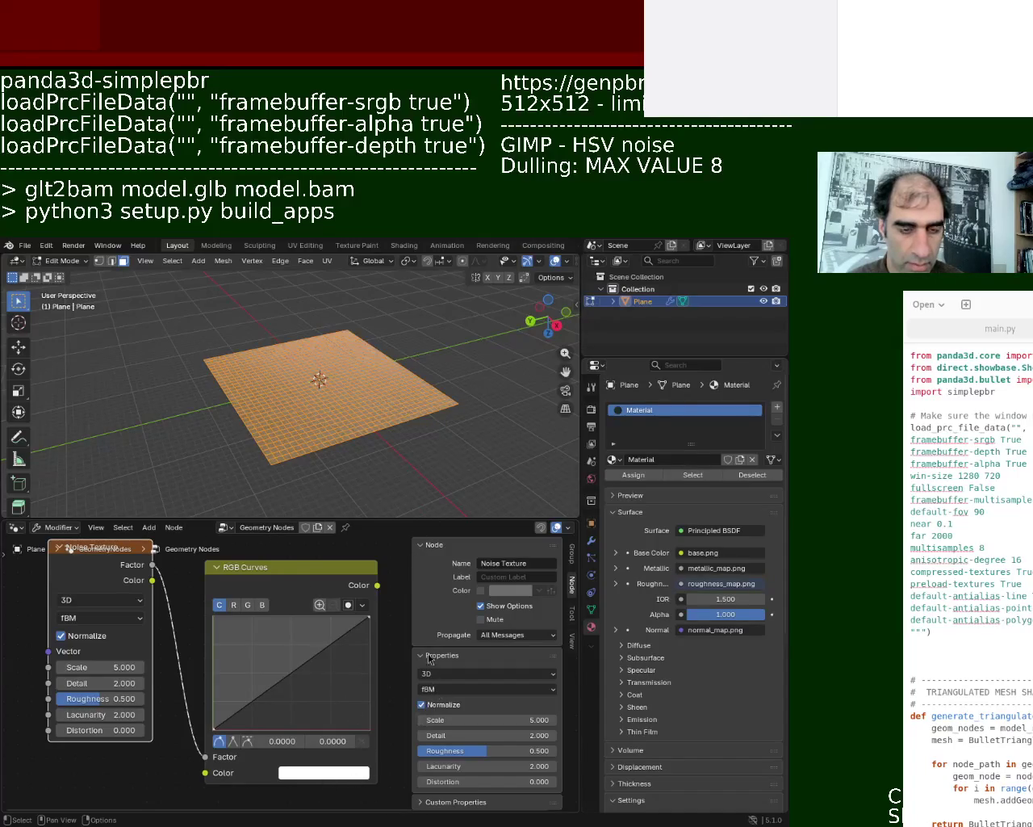
{"action": "scroll", "coordinate": [339, 589], "scroll_direction": "down", "scroll_amount": 1}
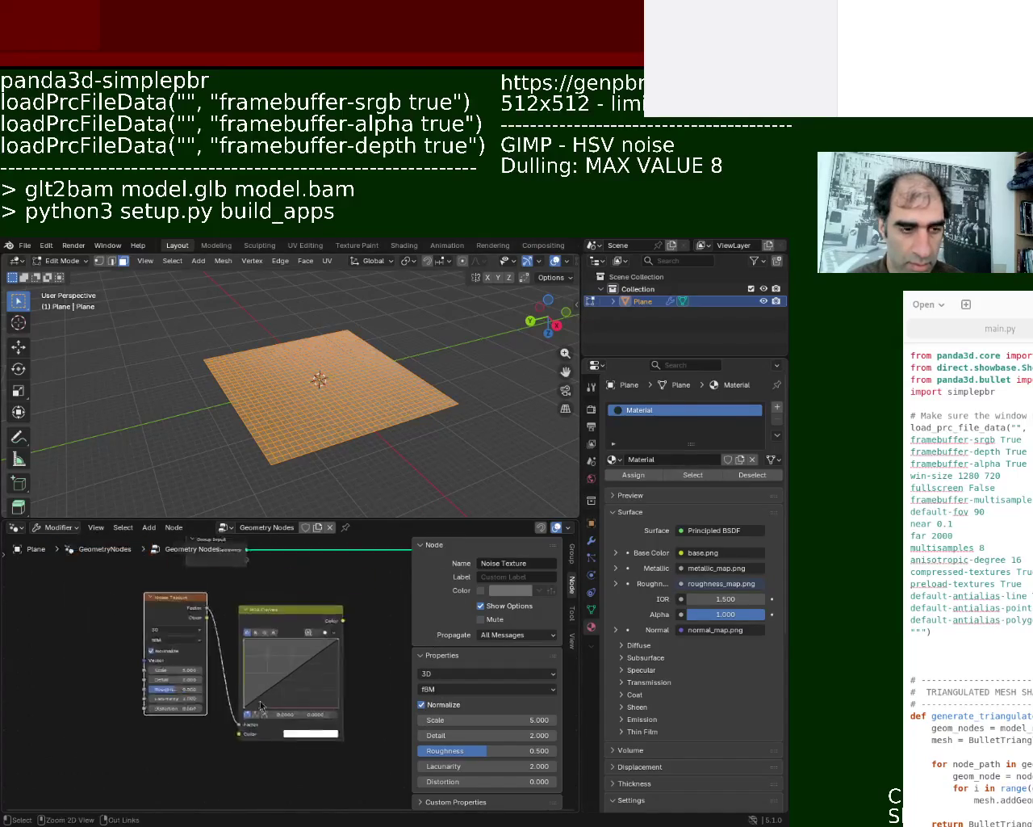
{"action": "scroll", "coordinate": [306, 622], "scroll_direction": "down", "scroll_amount": 2}
{"action": "scroll", "coordinate": [265, 653], "scroll_direction": "down", "scroll_amount": 2}
{"action": "scroll", "coordinate": [186, 656], "scroll_direction": "down", "scroll_amount": 1}
{"action": "left_click_drag", "start_coordinate": [186, 655], "coordinate": [146, 682]}
{"action": "left_click_drag", "start_coordinate": [266, 664], "coordinate": [251, 669]}
Step: Insert a Set Position node into the geometry link and connect RGB Curves to its Offset
{"action": "key", "text": "shift+a"}
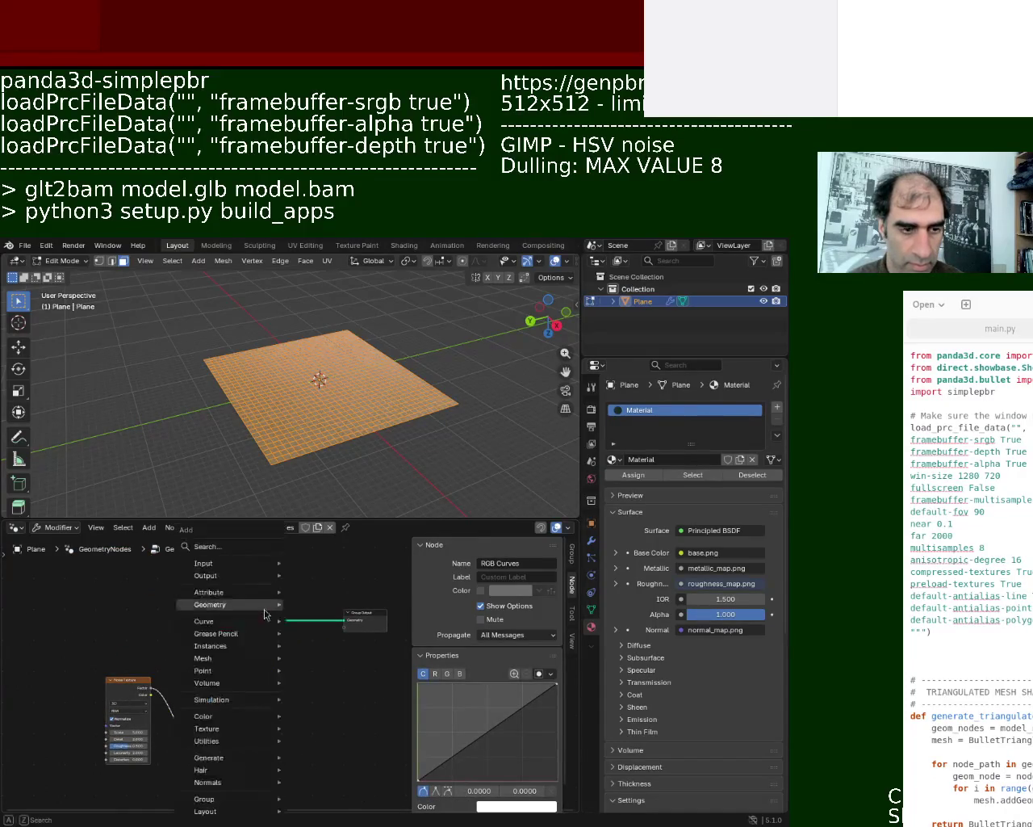
{"action": "left_click", "coordinate": [231, 561]}
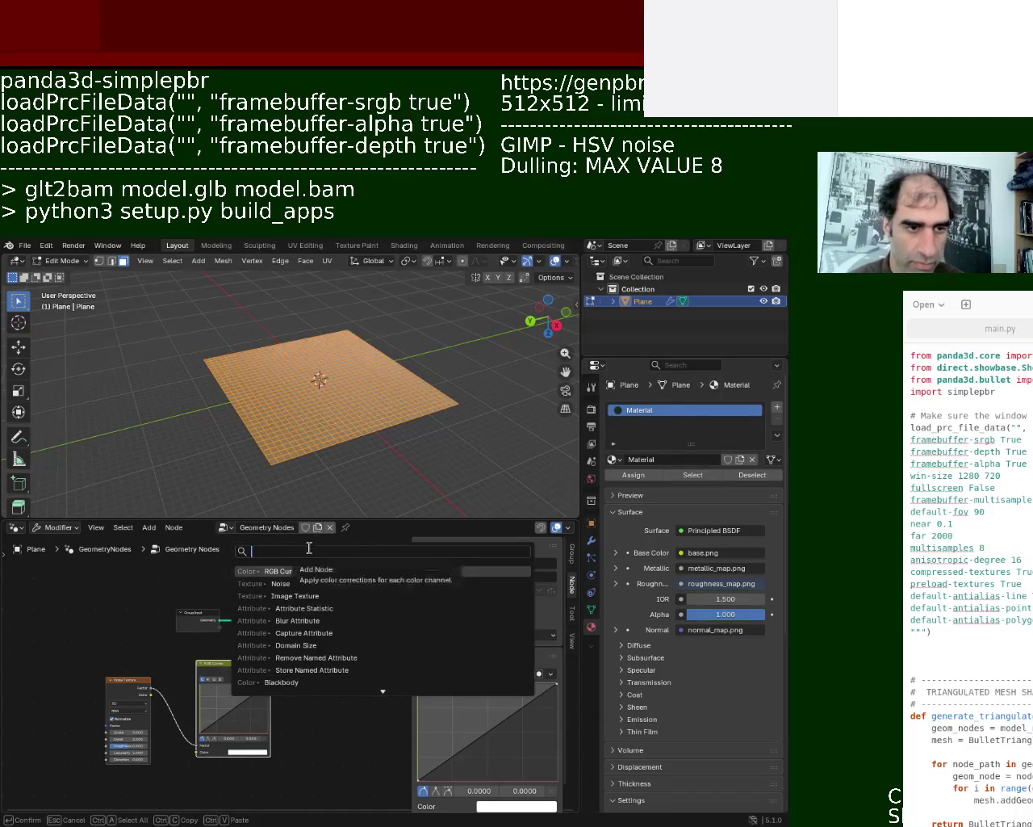
{"action": "type", "text": "set"}
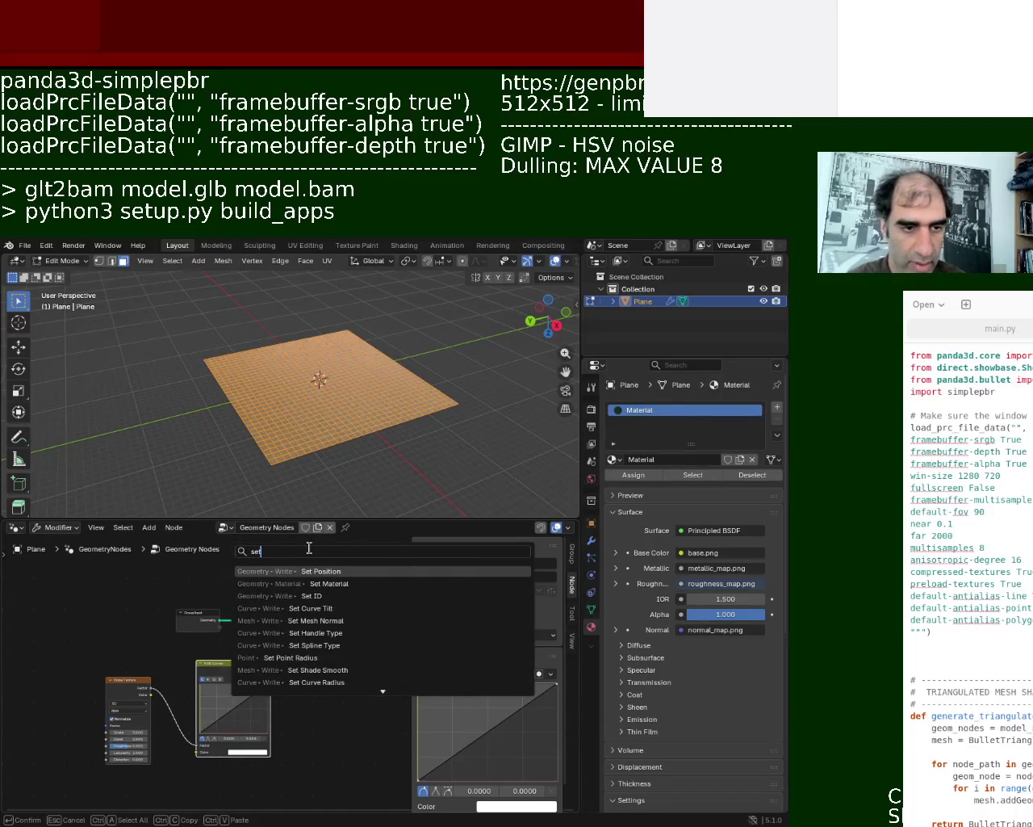
{"action": "key", "text": "BackSpace"}
{"action": "key", "text": "BackSpace"}
{"action": "key", "text": "BackSpace"}
{"action": "type", "text": "offs"}
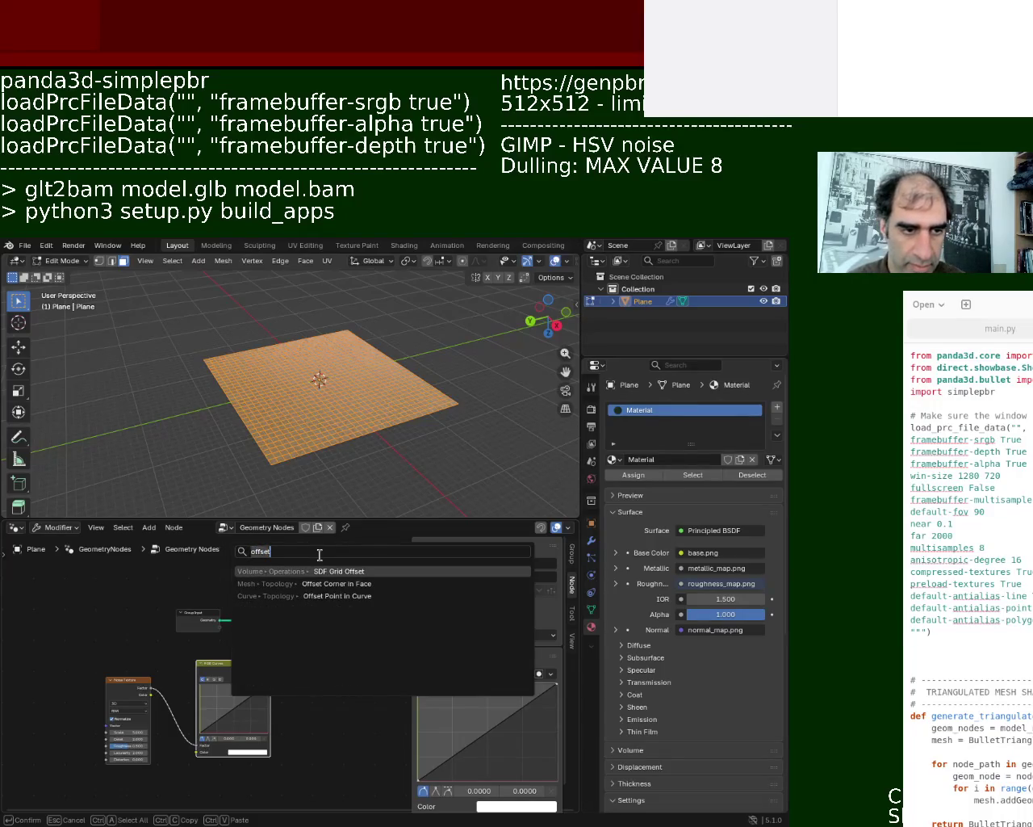
{"action": "type", "text": "set"}
{"action": "left_click", "coordinate": [291, 571]}
{"action": "left_click", "coordinate": [284, 622]}
{"action": "left_click_drag", "start_coordinate": [270, 674], "coordinate": [239, 629]}
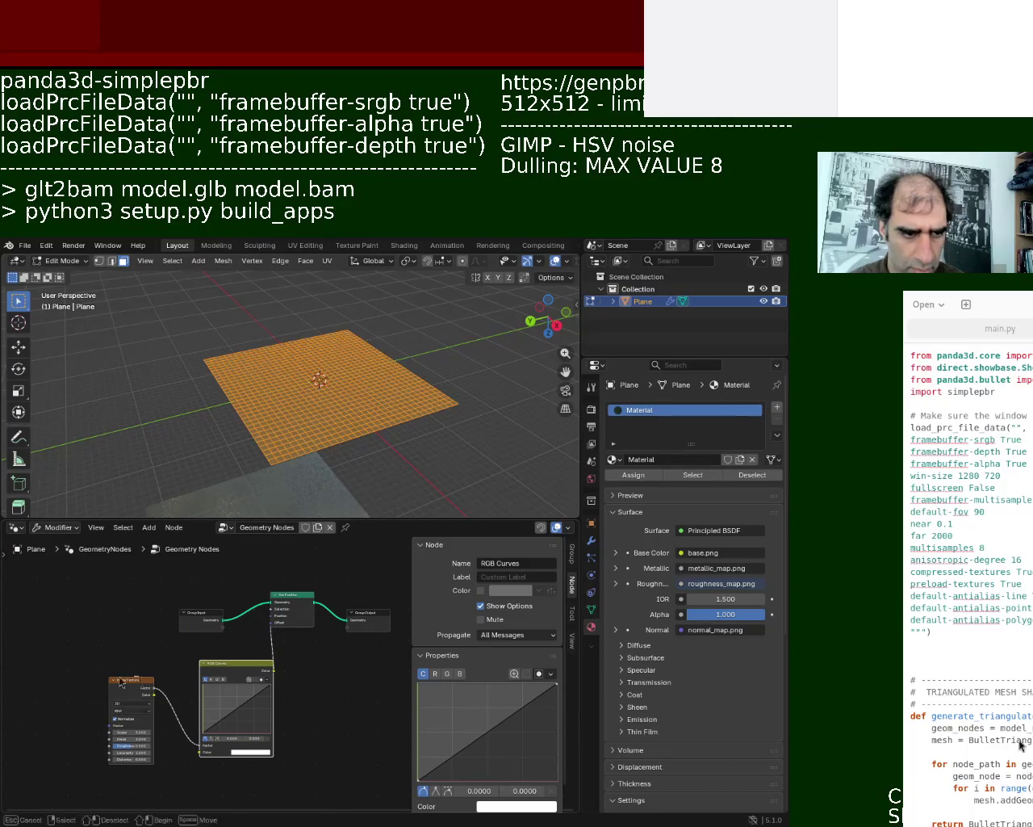
Step: Shift the Noise Texture and RGB Curves nodes further left and view the plane from another angle
{"action": "left_click_drag", "start_coordinate": [146, 683], "coordinate": [92, 683]}
{"action": "left_click_drag", "start_coordinate": [229, 675], "coordinate": [166, 675]}
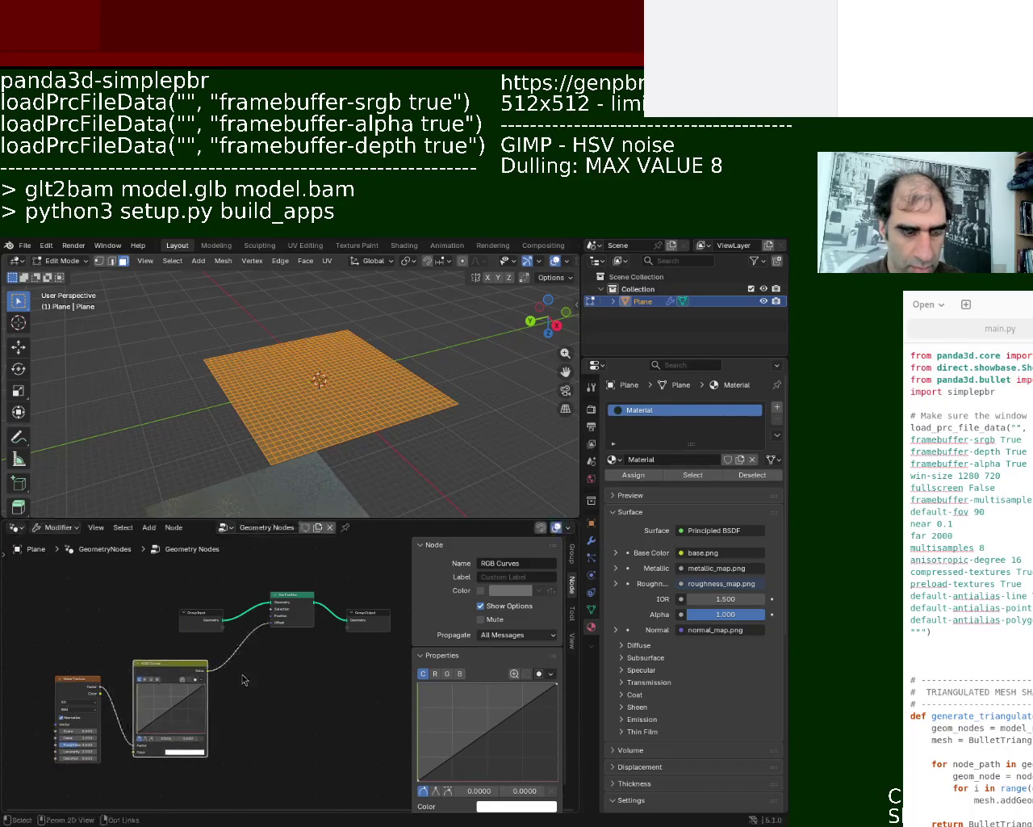
{"action": "mouse_move", "coordinate": [302, 507]}
{"action": "middle_mouse_down"}
{"action": "mouse_move", "coordinate": [339, 376]}
{"action": "mouse_move", "coordinate": [340, 387]}
{"action": "middle_mouse_up"}
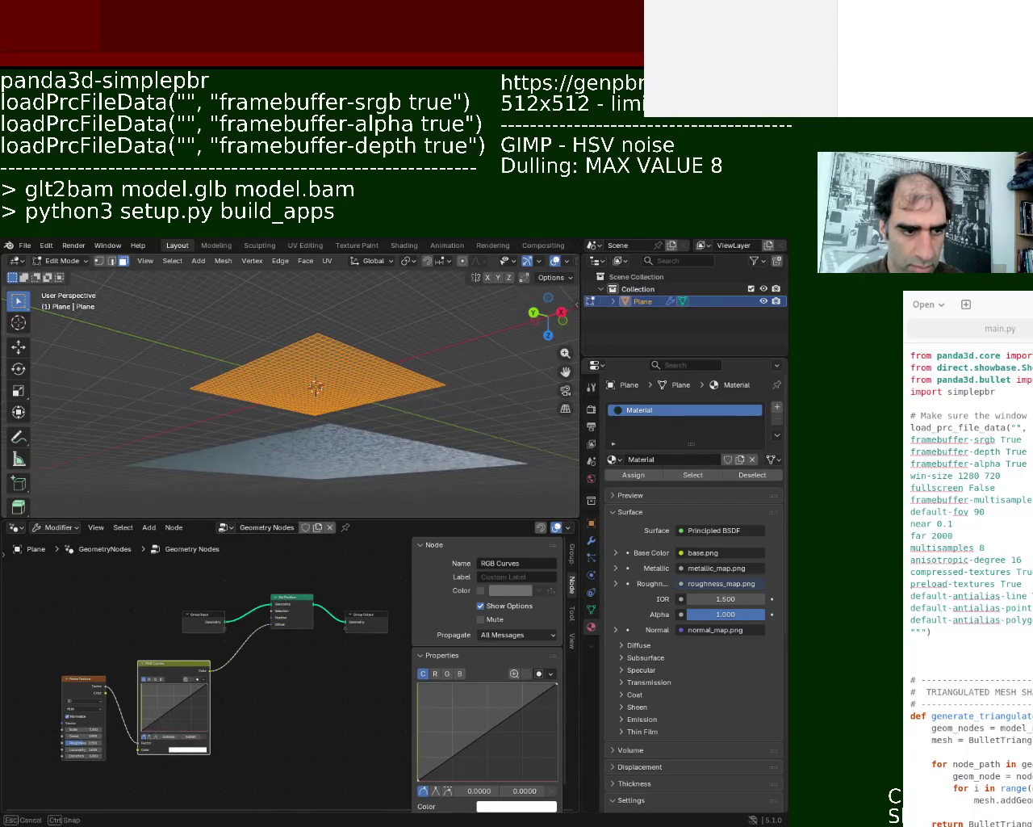
{"action": "scroll", "coordinate": [286, 692], "scroll_direction": "up", "scroll_amount": 3}
{"action": "scroll", "coordinate": [254, 634], "scroll_direction": "up", "scroll_amount": 2}
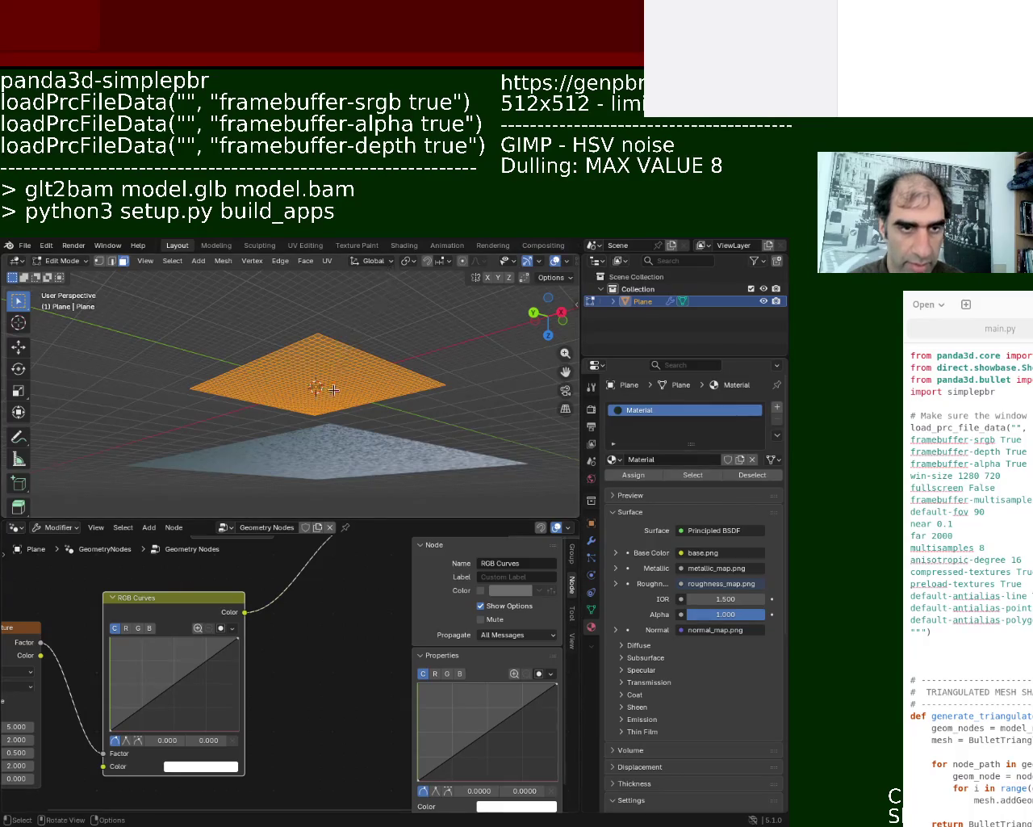
{"action": "scroll", "coordinate": [260, 643], "scroll_direction": "down", "scroll_amount": 3}
{"action": "scroll", "coordinate": [262, 694], "scroll_direction": "down", "scroll_amount": 2}
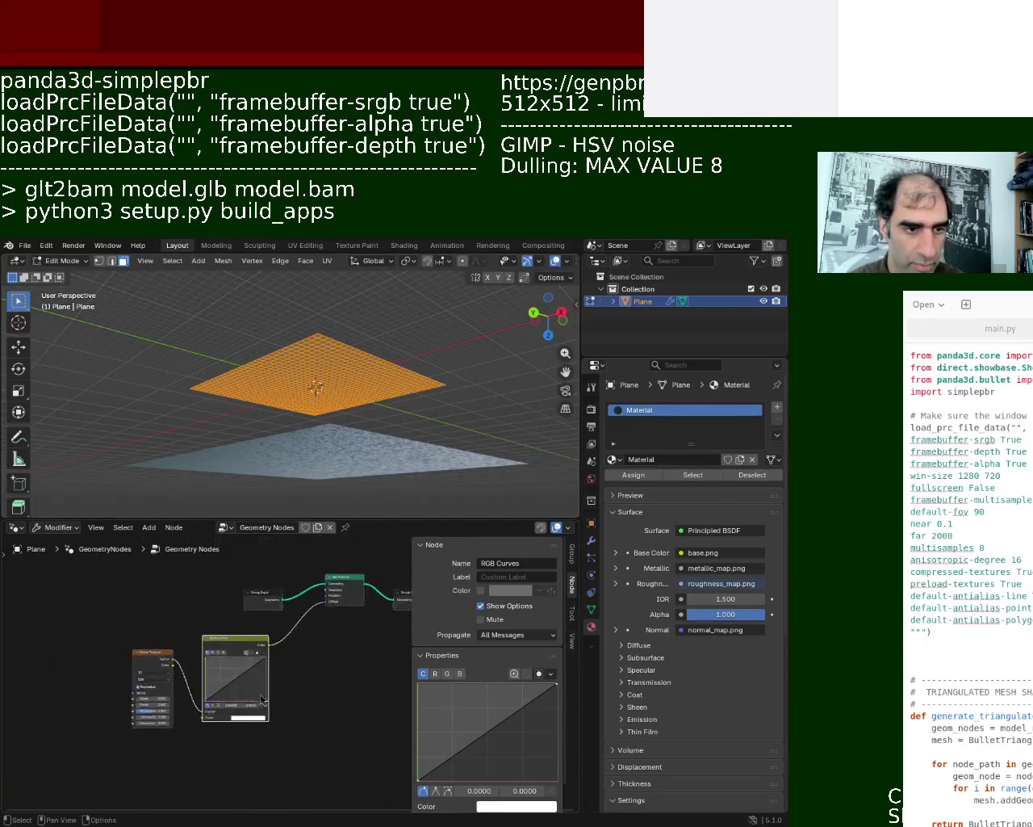
Step: Add an RGB curve point pulled down to 0.1937 and raise the noise Scale to 9.200
{"action": "mouse_move", "coordinate": [237, 679]}
{"action": "left_mouse_down"}
{"action": "mouse_move", "coordinate": [239, 687]}
{"action": "mouse_move", "coordinate": [239, 674]}
{"action": "left_mouse_up"}
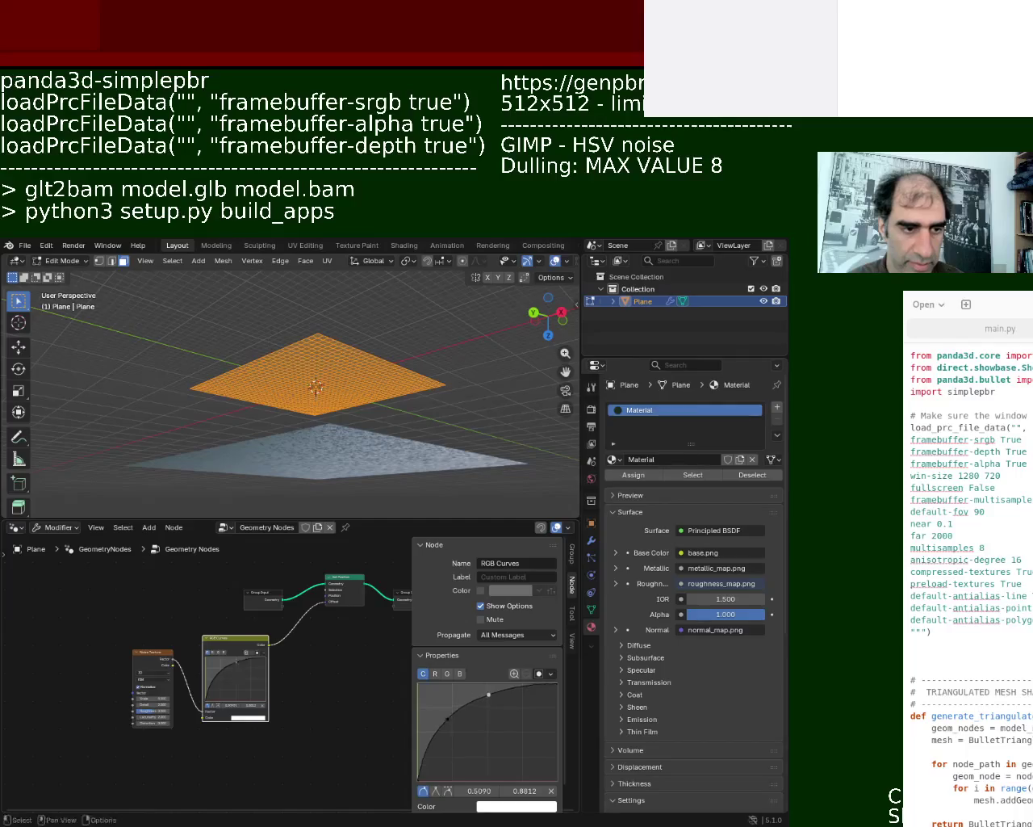
{"action": "left_click_drag", "start_coordinate": [240, 662], "coordinate": [241, 691]}
{"action": "middle_click_drag", "start_coordinate": [318, 436], "coordinate": [343, 493]}
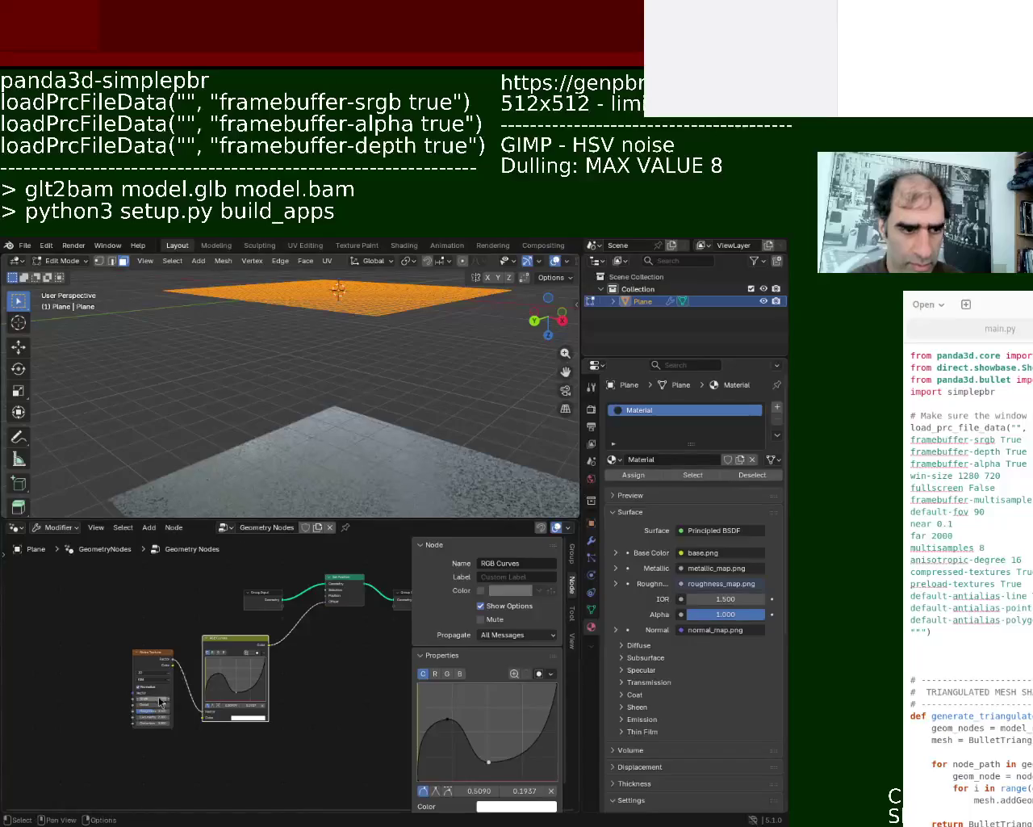
{"action": "scroll", "coordinate": [242, 674], "scroll_direction": "up", "scroll_amount": 3}
{"action": "mouse_move", "coordinate": [76, 713]}
{"action": "left_mouse_down"}
{"action": "mouse_move", "coordinate": [113, 713]}
{"action": "mouse_move", "coordinate": [85, 723]}
{"action": "left_mouse_up"}
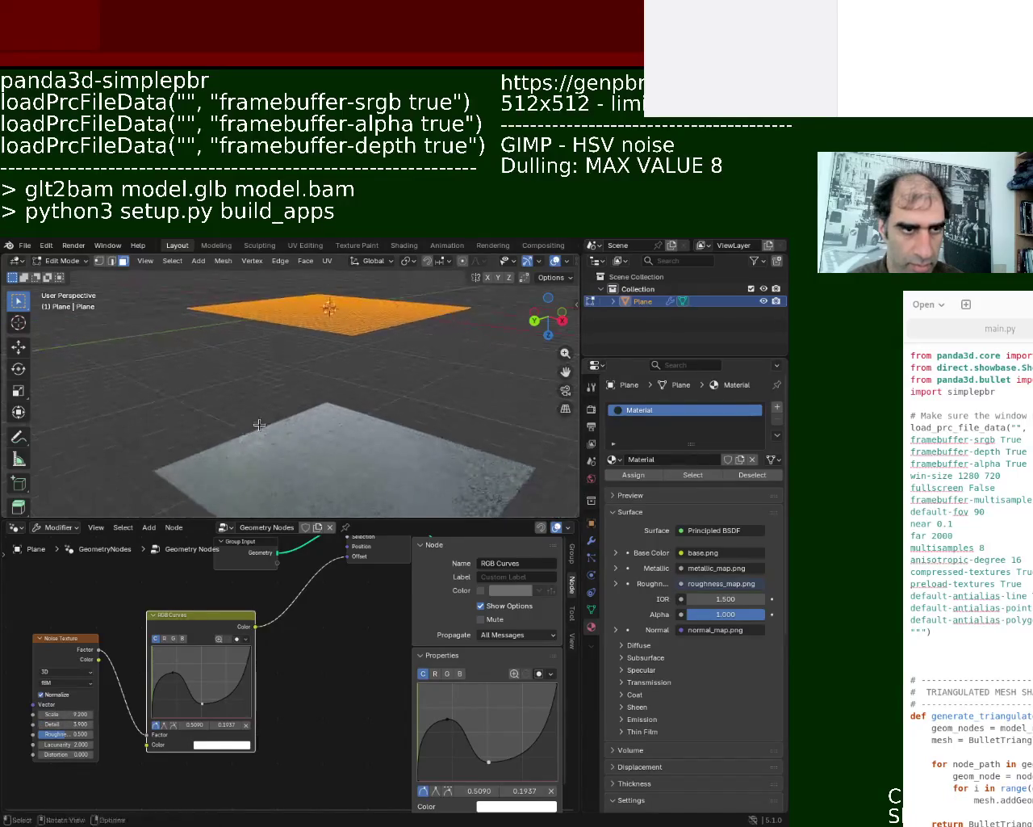
Step: Raise the Noise Texture Detail and lift the RGB curve point to 0.8062
{"action": "middle_click_drag", "start_coordinate": [323, 404], "coordinate": [307, 436]}
{"action": "mouse_move", "coordinate": [65, 724]}
{"action": "left_mouse_down"}
{"action": "mouse_move", "coordinate": [105, 723]}
{"action": "mouse_move", "coordinate": [61, 724]}
{"action": "mouse_move", "coordinate": [81, 713]}
{"action": "mouse_move", "coordinate": [55, 734]}
{"action": "left_mouse_up"}
{"action": "middle_click_drag", "start_coordinate": [307, 424], "coordinate": [361, 392]}
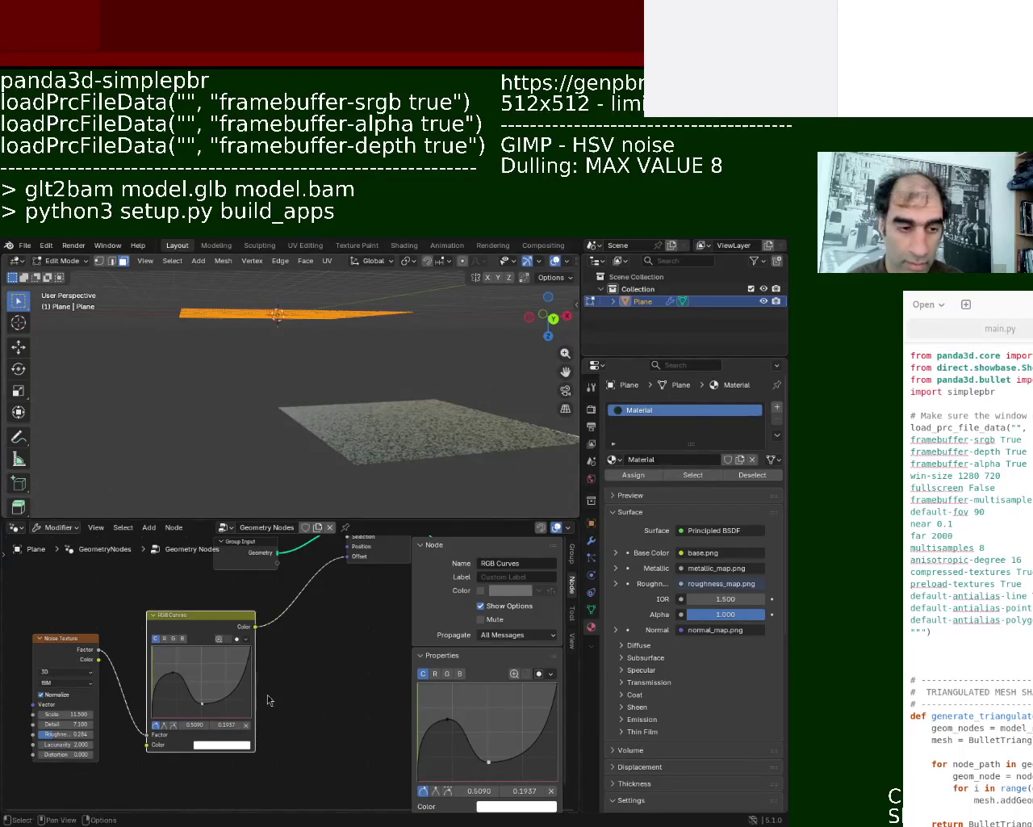
{"action": "middle_click_drag", "start_coordinate": [334, 612], "coordinate": [253, 702]}
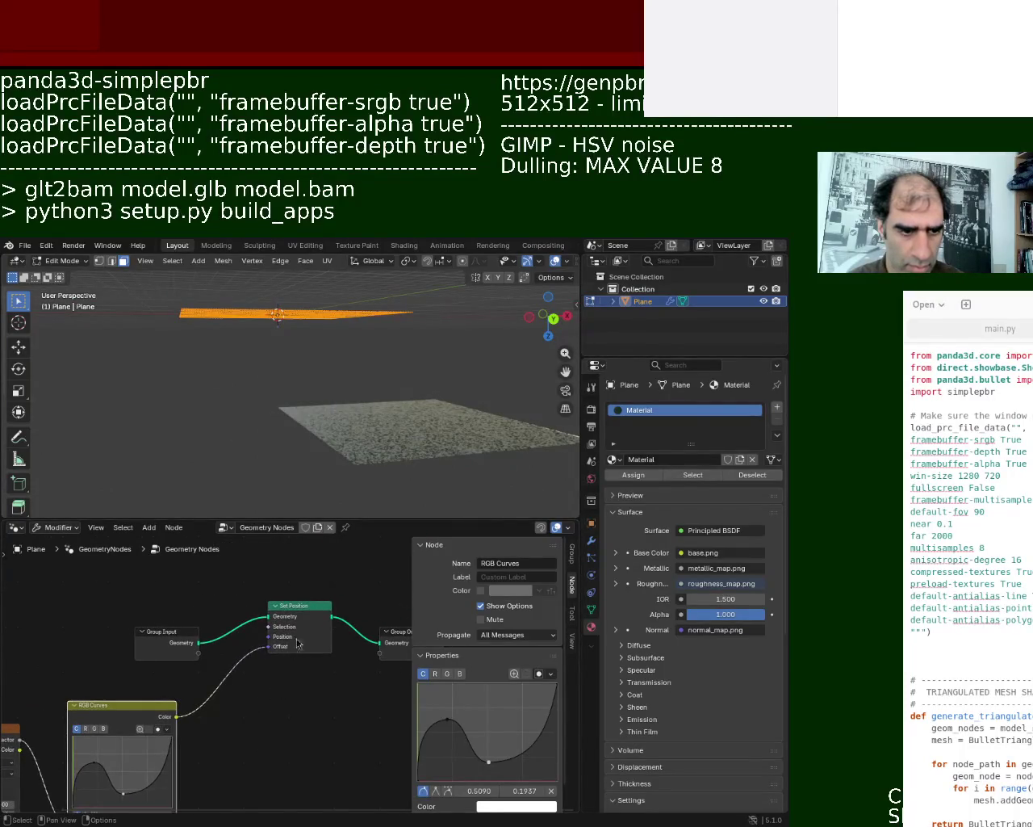
{"action": "mouse_move", "coordinate": [226, 759]}
{"action": "middle_mouse_down"}
{"action": "mouse_move", "coordinate": [288, 675]}
{"action": "mouse_move", "coordinate": [260, 700]}
{"action": "mouse_move", "coordinate": [205, 708]}
{"action": "middle_mouse_up"}
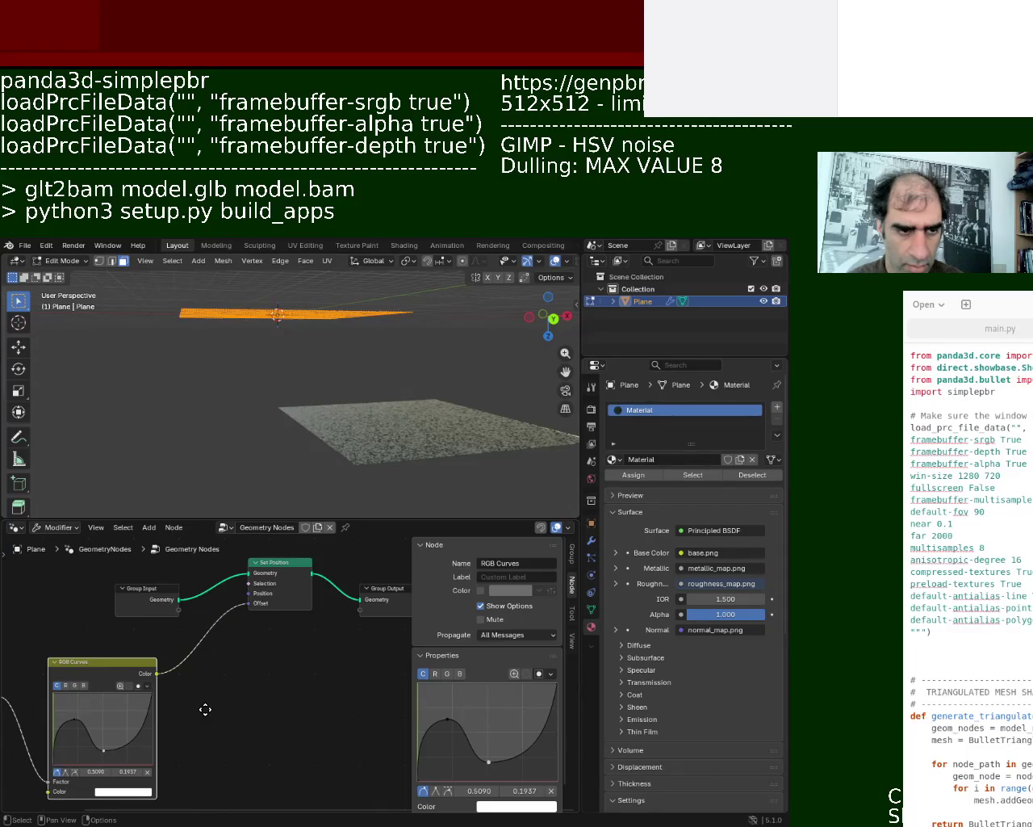
{"action": "mouse_move", "coordinate": [291, 363]}
{"action": "middle_mouse_down"}
{"action": "mouse_move", "coordinate": [303, 412]}
{"action": "mouse_move", "coordinate": [316, 370]}
{"action": "mouse_move", "coordinate": [429, 415]}
{"action": "mouse_move", "coordinate": [432, 371]}
{"action": "middle_mouse_up"}
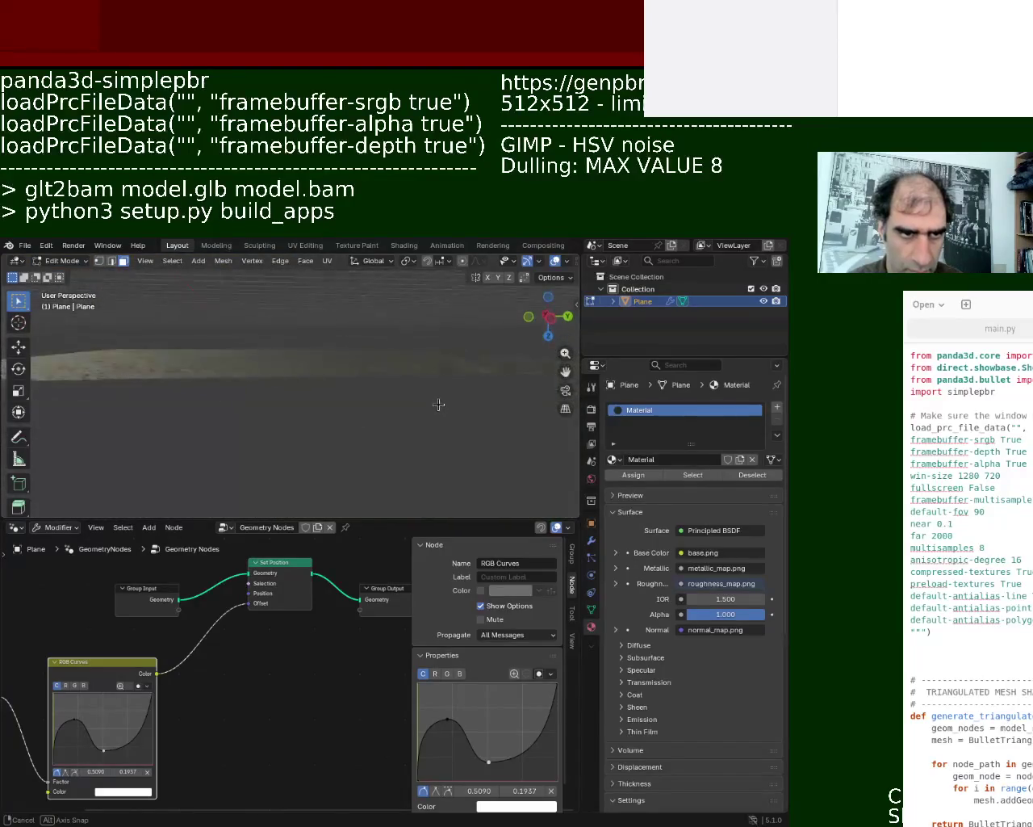
{"action": "left_click_drag", "start_coordinate": [102, 754], "coordinate": [110, 711]}
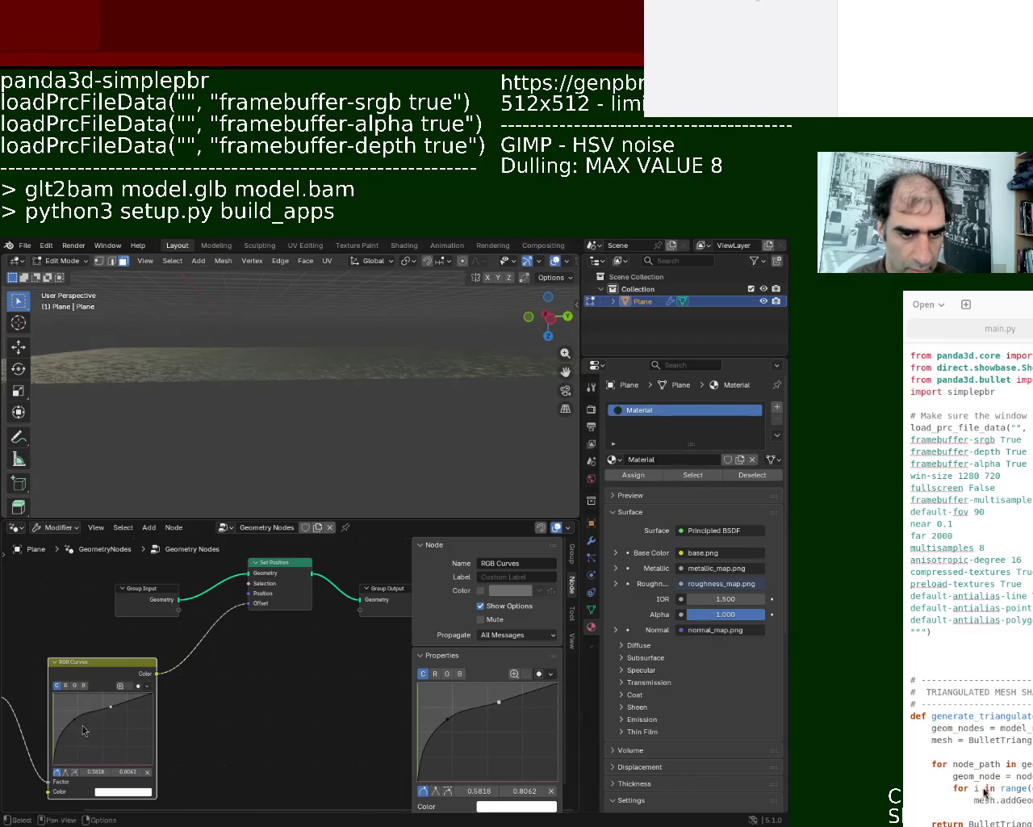
Step: Enlarge the Noise Texture and RGB Curves nodes and feed the noise Color into RGB Curves
{"action": "scroll", "coordinate": [276, 689], "scroll_direction": "down", "scroll_amount": 2}
{"action": "middle_click_drag", "start_coordinate": [277, 689], "coordinate": [382, 688]}
{"action": "scroll", "coordinate": [305, 682], "scroll_direction": "up", "scroll_amount": 2}
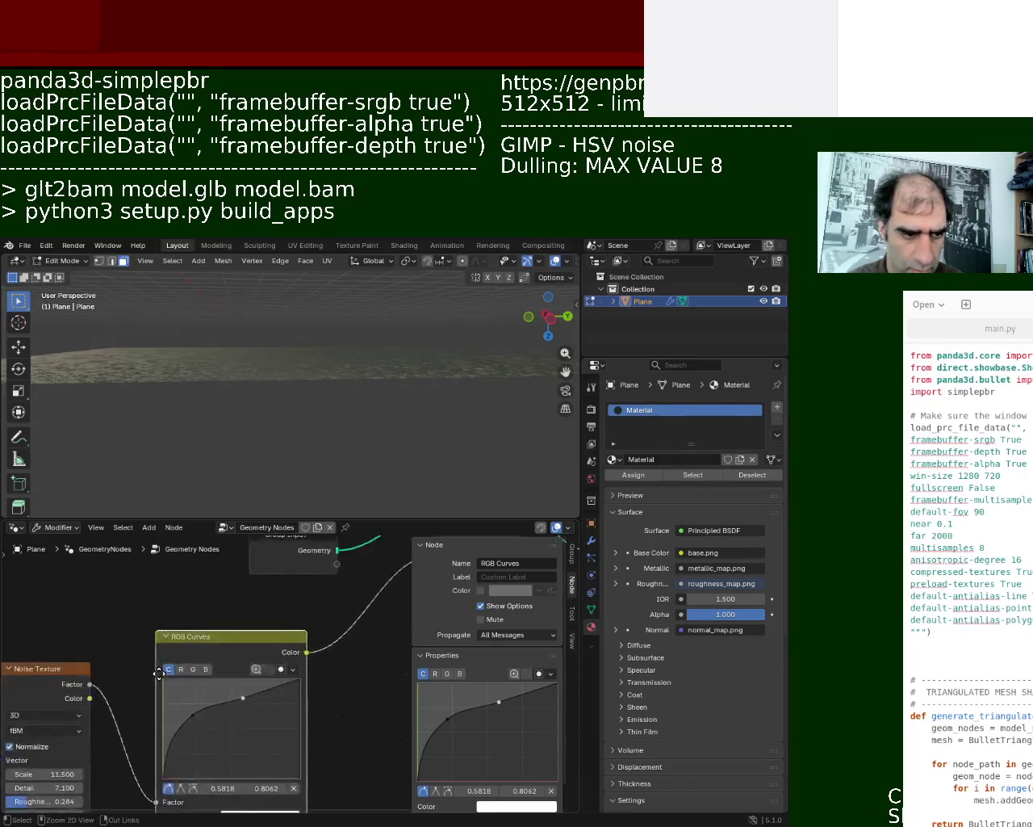
{"action": "middle_click_drag", "start_coordinate": [128, 686], "coordinate": [224, 638]}
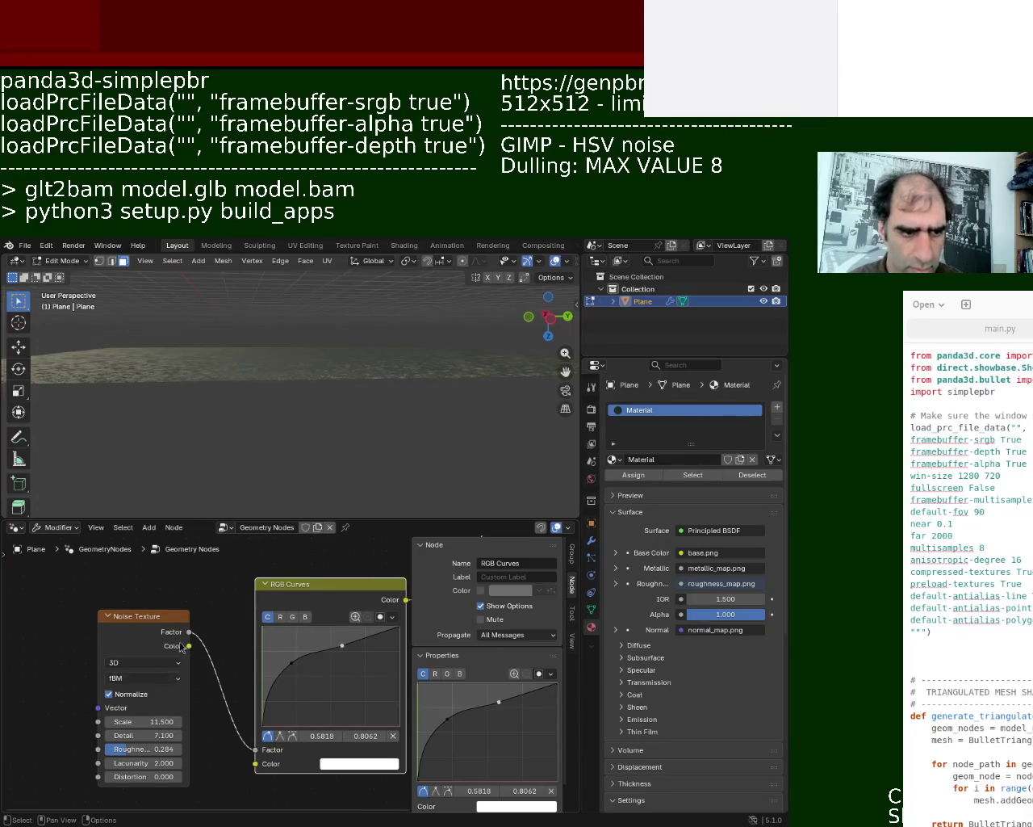
{"action": "mouse_move", "coordinate": [189, 646]}
{"action": "left_mouse_down"}
{"action": "mouse_move", "coordinate": [249, 771]}
{"action": "mouse_move", "coordinate": [255, 762]}
{"action": "left_mouse_up"}
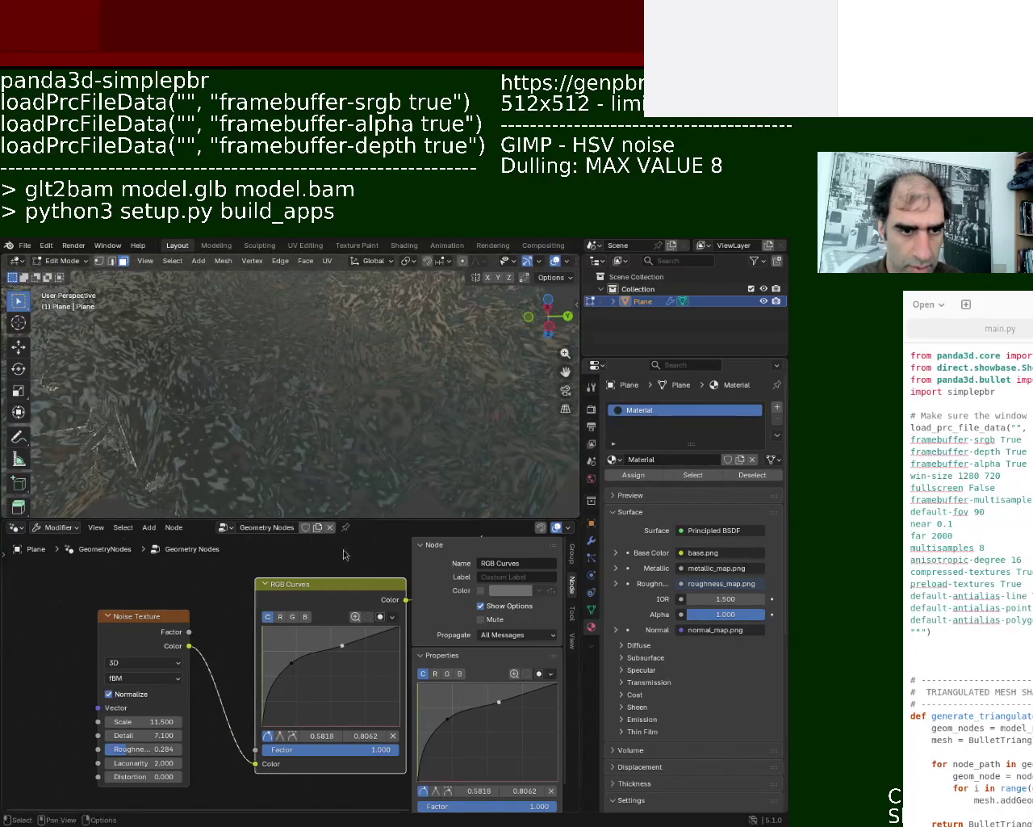
{"action": "middle_click_drag", "start_coordinate": [369, 499], "coordinate": [364, 415]}
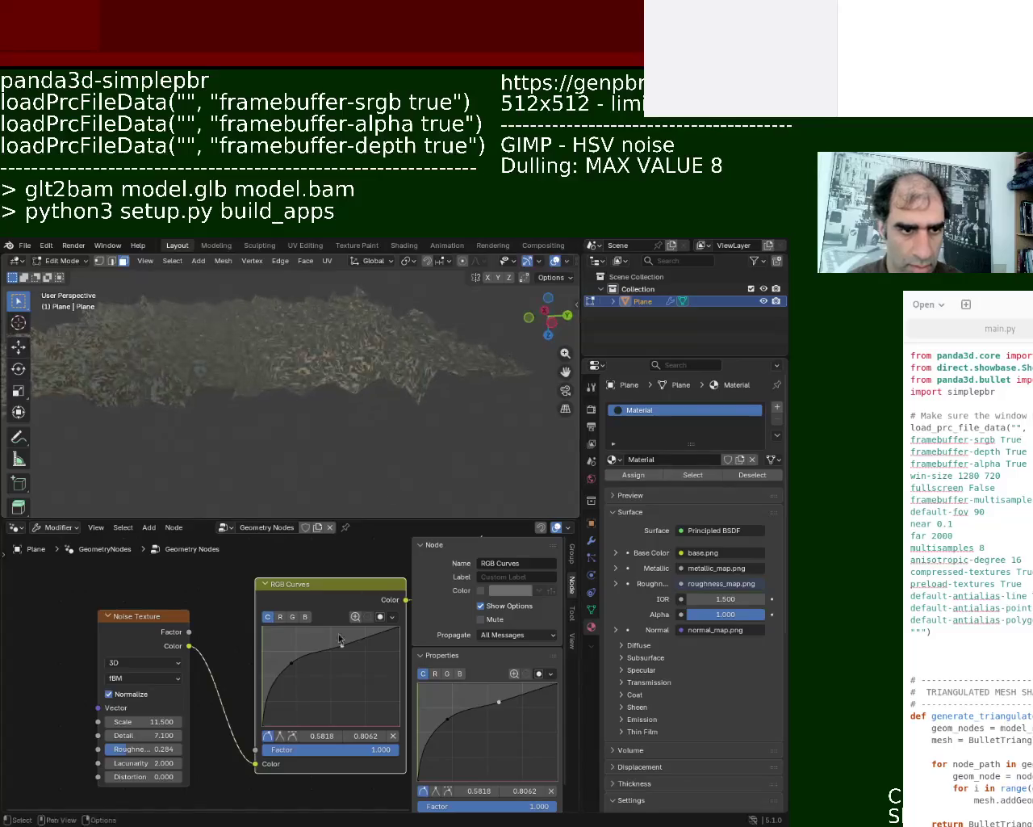
Step: Reshape the RGB curve with points at 0.2812, 0.3625, 0.5375, 0.7062 and 0.8500
{"action": "left_click_drag", "start_coordinate": [296, 671], "coordinate": [289, 697]}
{"action": "mouse_move", "coordinate": [343, 648]}
{"action": "left_mouse_down"}
{"action": "mouse_move", "coordinate": [344, 690]}
{"action": "mouse_move", "coordinate": [337, 639]}
{"action": "mouse_move", "coordinate": [323, 659]}
{"action": "mouse_move", "coordinate": [337, 683]}
{"action": "mouse_move", "coordinate": [337, 669]}
{"action": "left_mouse_up"}
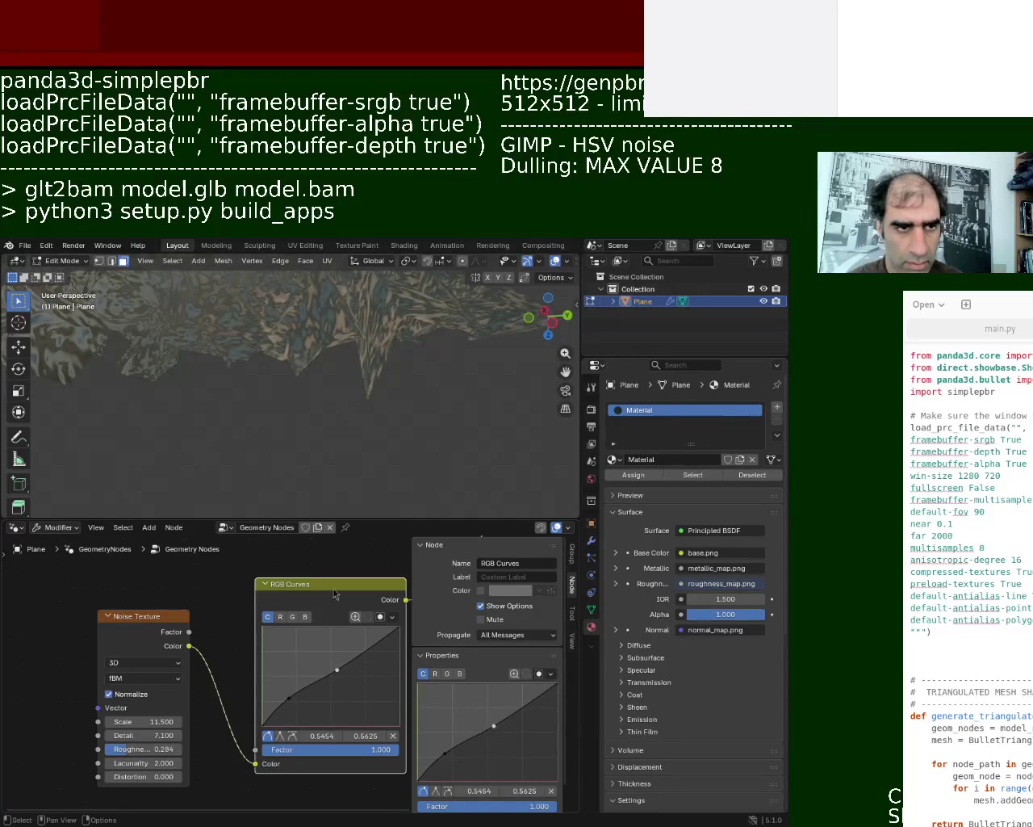
{"action": "mouse_move", "coordinate": [352, 415]}
{"action": "middle_mouse_down"}
{"action": "mouse_move", "coordinate": [395, 389]}
{"action": "mouse_move", "coordinate": [389, 368]}
{"action": "mouse_move", "coordinate": [471, 358]}
{"action": "middle_mouse_up"}
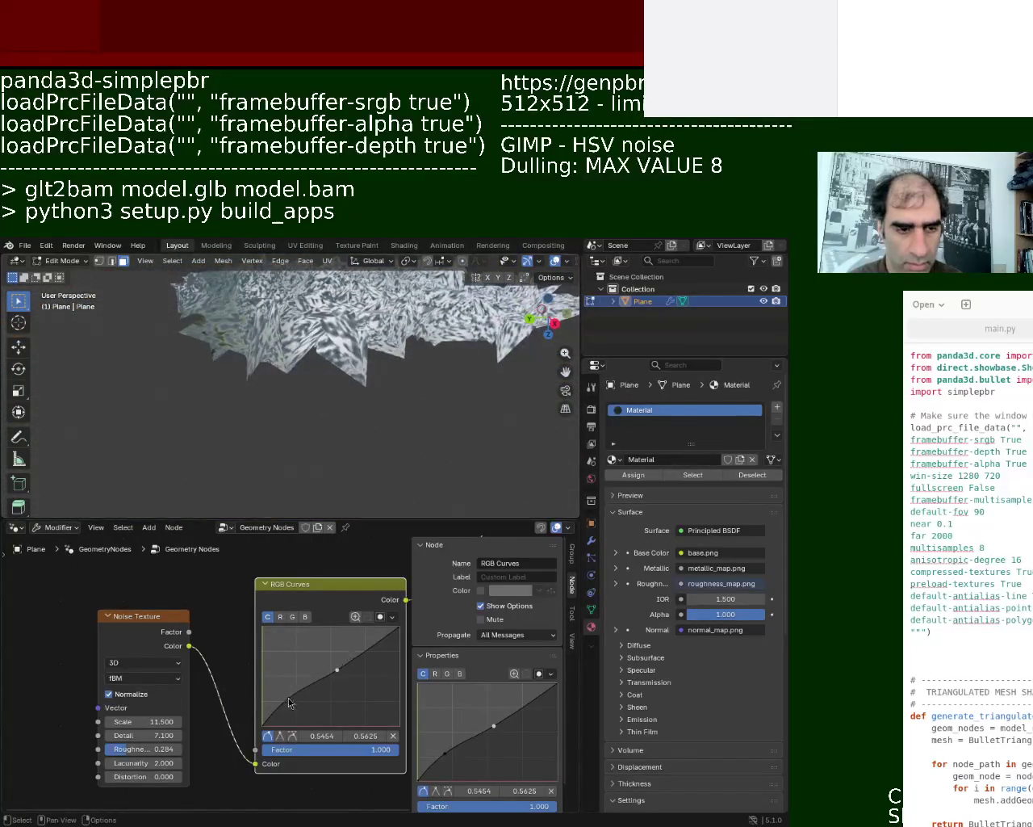
{"action": "mouse_move", "coordinate": [289, 696]}
{"action": "left_mouse_down"}
{"action": "mouse_move", "coordinate": [287, 651]}
{"action": "mouse_move", "coordinate": [345, 654]}
{"action": "left_mouse_up"}
{"action": "mouse_move", "coordinate": [404, 404]}
{"action": "middle_mouse_down"}
{"action": "mouse_move", "coordinate": [436, 425]}
{"action": "mouse_move", "coordinate": [489, 411]}
{"action": "mouse_move", "coordinate": [362, 350]}
{"action": "mouse_move", "coordinate": [321, 350]}
{"action": "mouse_move", "coordinate": [355, 360]}
{"action": "middle_mouse_up"}
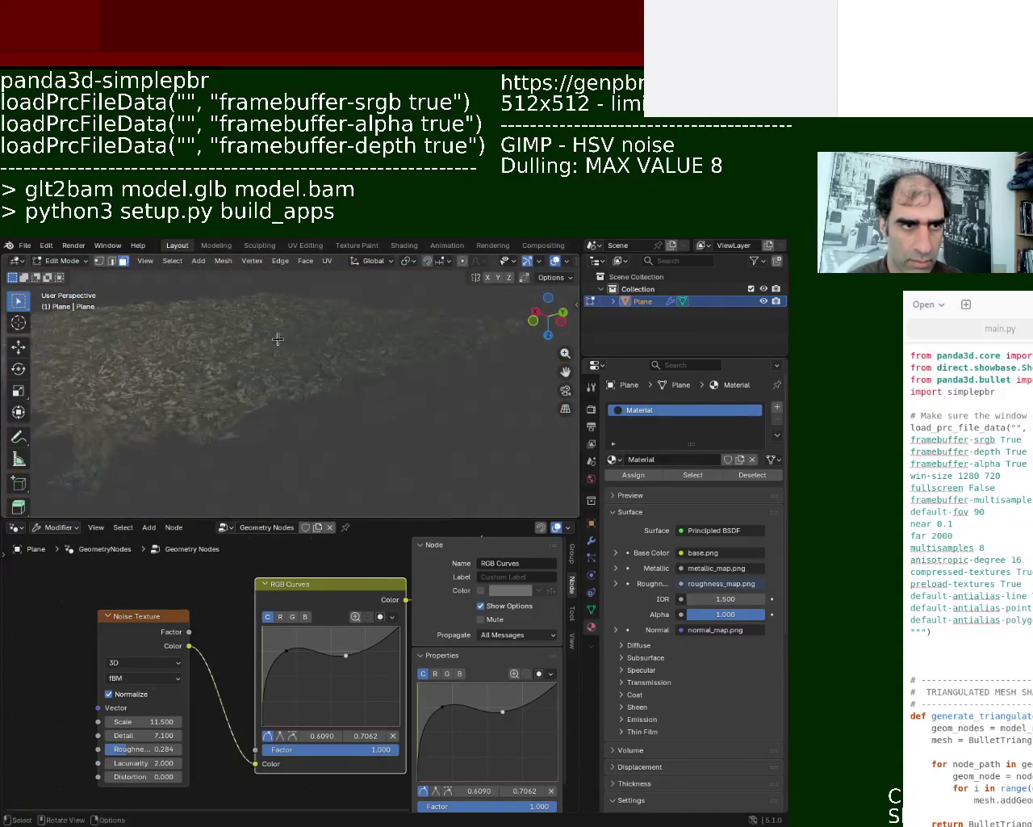
{"action": "middle_click_drag", "start_coordinate": [355, 360], "coordinate": [369, 369]}
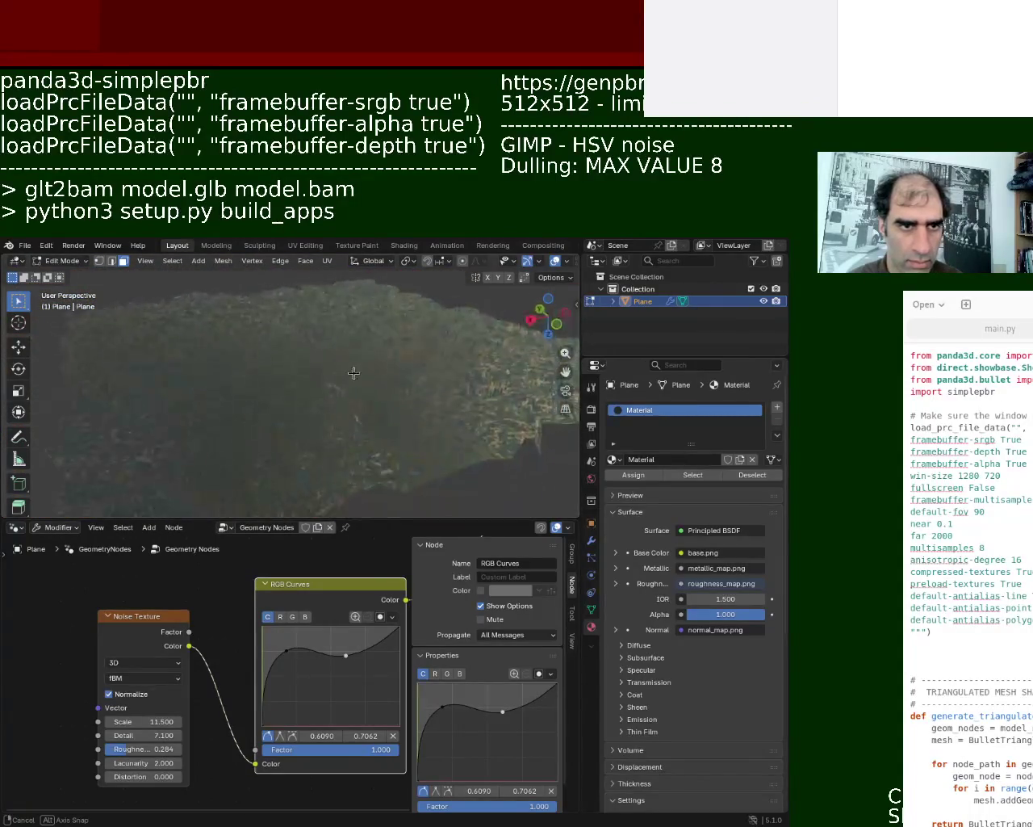
{"action": "left_click_drag", "start_coordinate": [346, 654], "coordinate": [343, 640]}
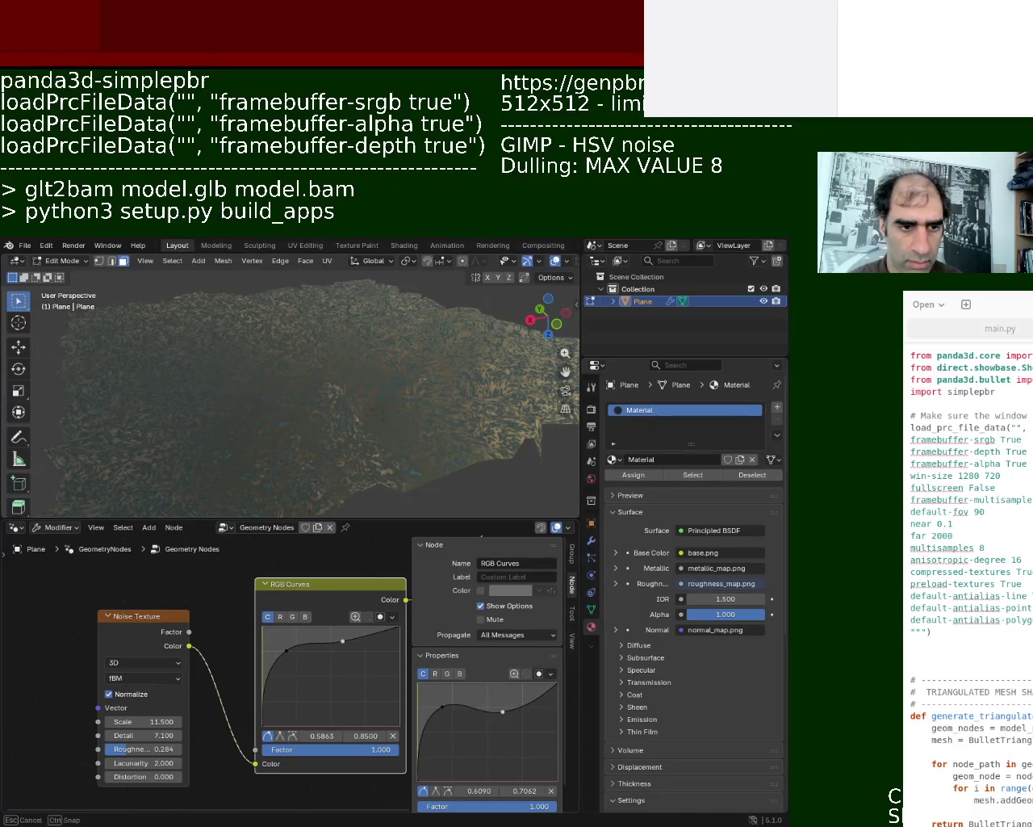
Step: Add a curve point at 0.1772/0.7312 and widen the 3D view and node editor
{"action": "left_click", "coordinate": [287, 653]}
{"action": "middle_click_drag", "start_coordinate": [387, 403], "coordinate": [383, 428]}
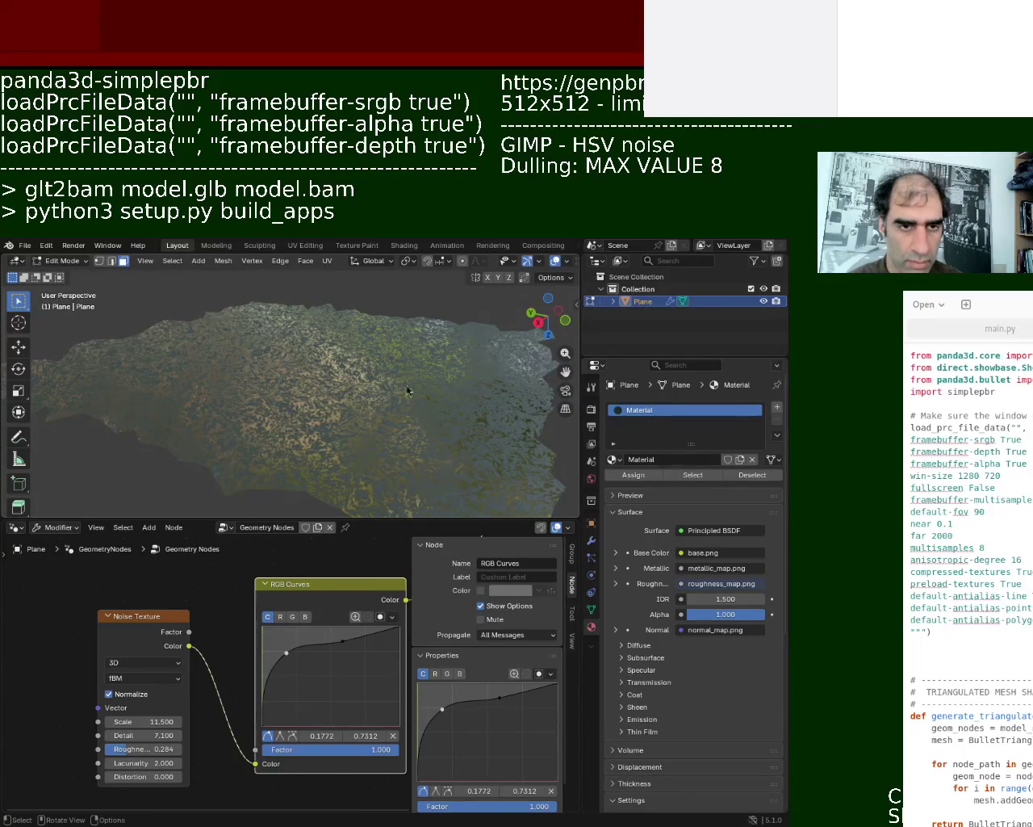
{"action": "middle_click_drag", "start_coordinate": [410, 397], "coordinate": [509, 286]}
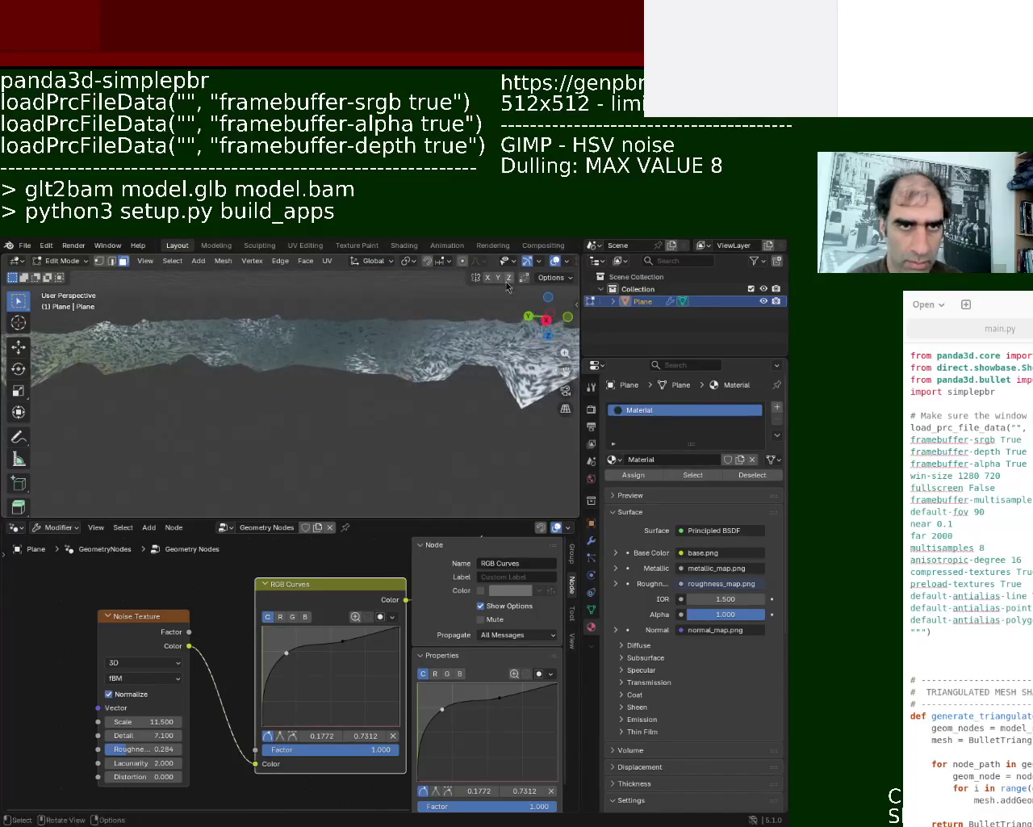
{"action": "left_click_drag", "start_coordinate": [582, 284], "coordinate": [659, 284]}
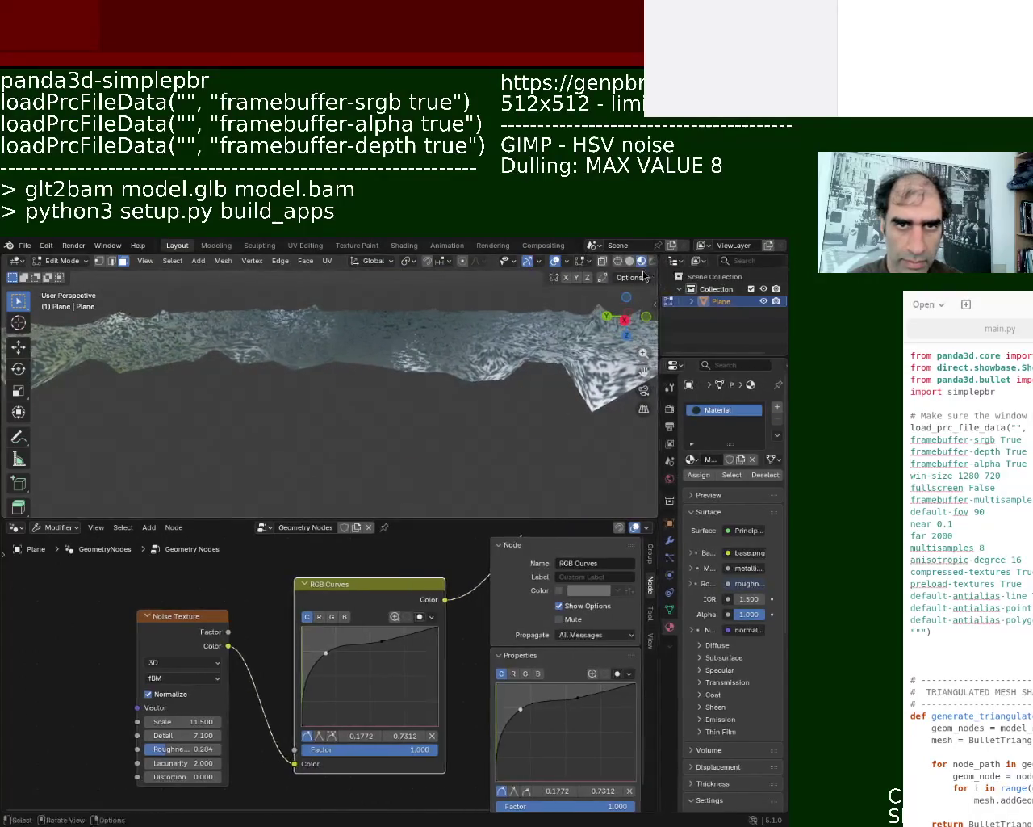
Step: In solid shading, reshape the RGB curve, lowering the upper point to 0.7875
{"action": "left_click", "coordinate": [629, 261]}
{"action": "middle_click_drag", "start_coordinate": [387, 371], "coordinate": [281, 351]}
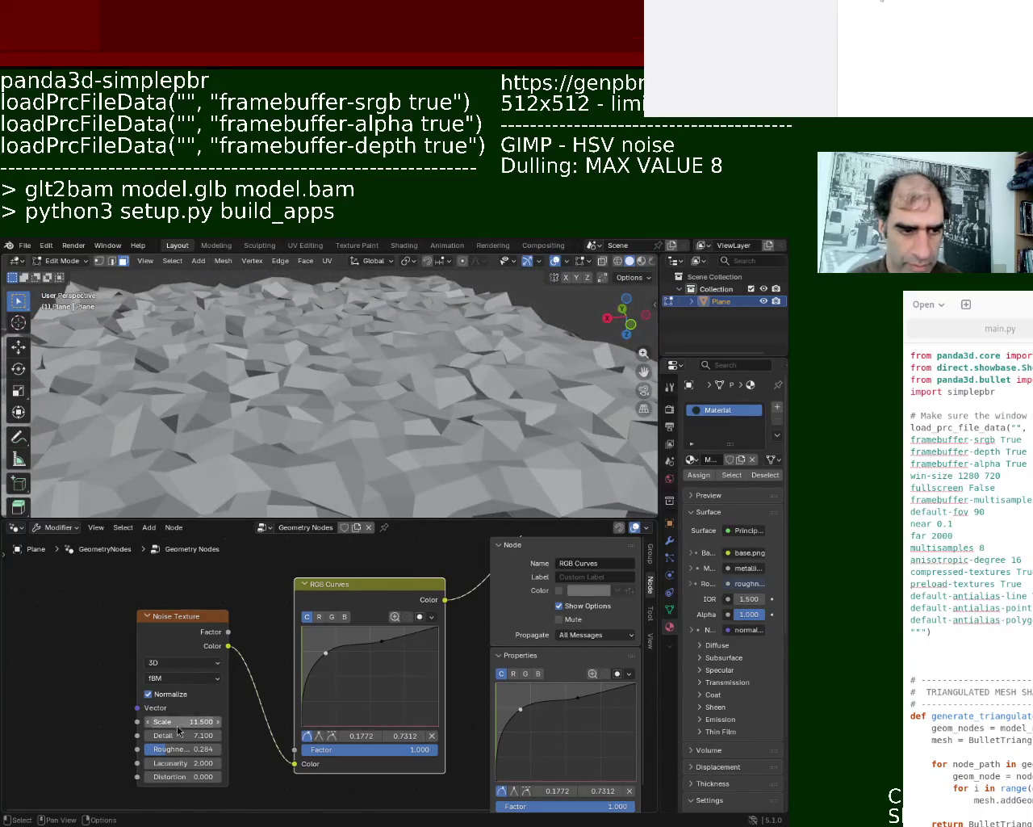
{"action": "mouse_move", "coordinate": [324, 658]}
{"action": "left_mouse_down"}
{"action": "mouse_move", "coordinate": [342, 652]}
{"action": "mouse_move", "coordinate": [336, 662]}
{"action": "mouse_move", "coordinate": [334, 646]}
{"action": "left_mouse_up"}
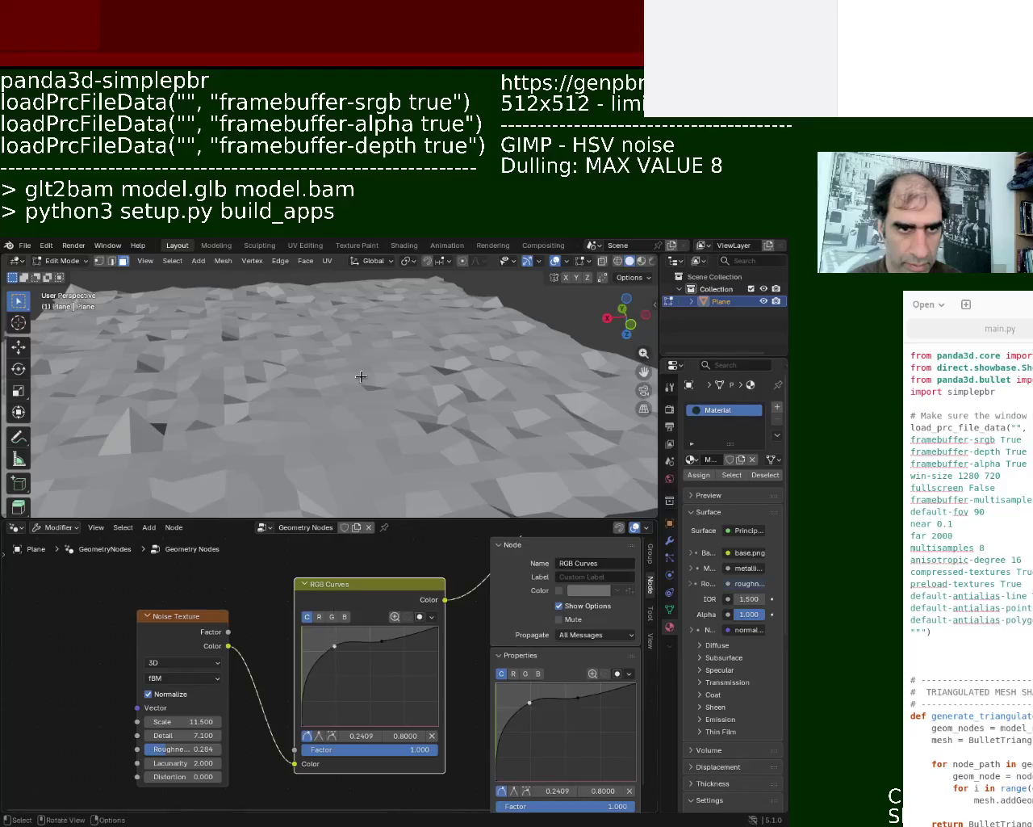
{"action": "middle_click_drag", "start_coordinate": [361, 376], "coordinate": [446, 363]}
{"action": "left_click_drag", "start_coordinate": [384, 640], "coordinate": [390, 650]}
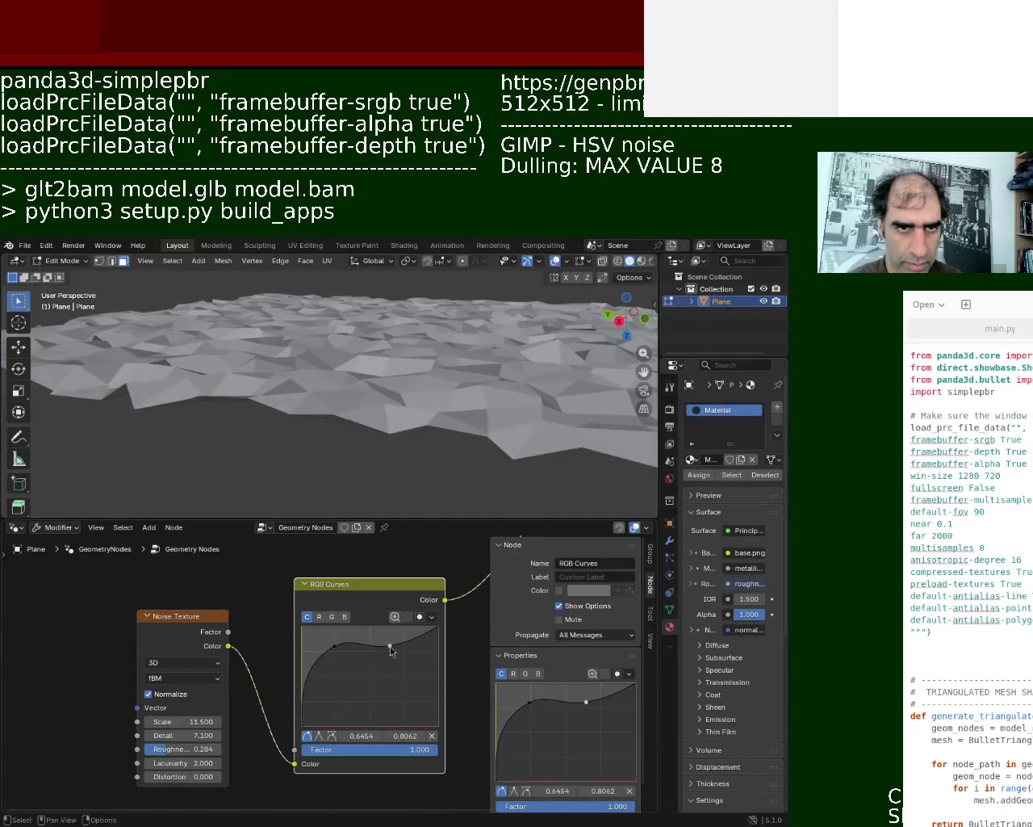
{"action": "left_click_drag", "start_coordinate": [390, 645], "coordinate": [390, 650]}
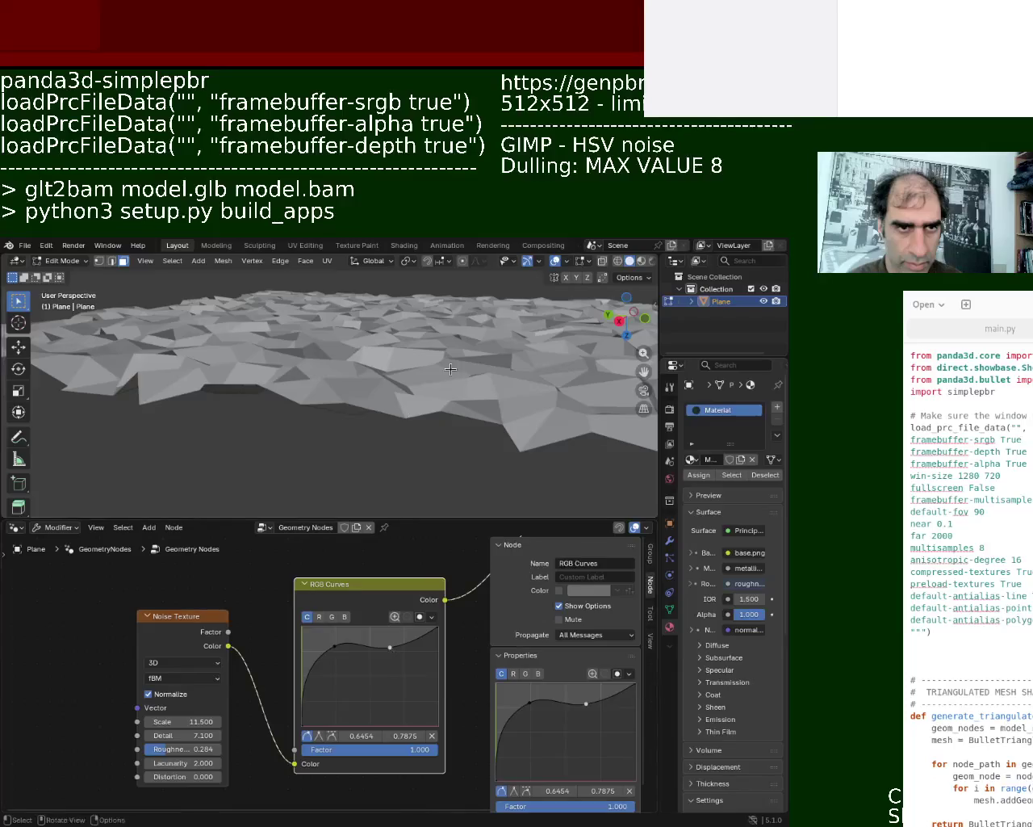
Step: Show the textured terrain again and save the file as ground_1.blend
{"action": "key", "text": "z"}
{"action": "mouse_move", "coordinate": [432, 383]}
{"action": "middle_mouse_down"}
{"action": "mouse_move", "coordinate": [520, 383]}
{"action": "mouse_move", "coordinate": [457, 412]}
{"action": "mouse_move", "coordinate": [419, 352]}
{"action": "mouse_move", "coordinate": [369, 349]}
{"action": "middle_mouse_up"}
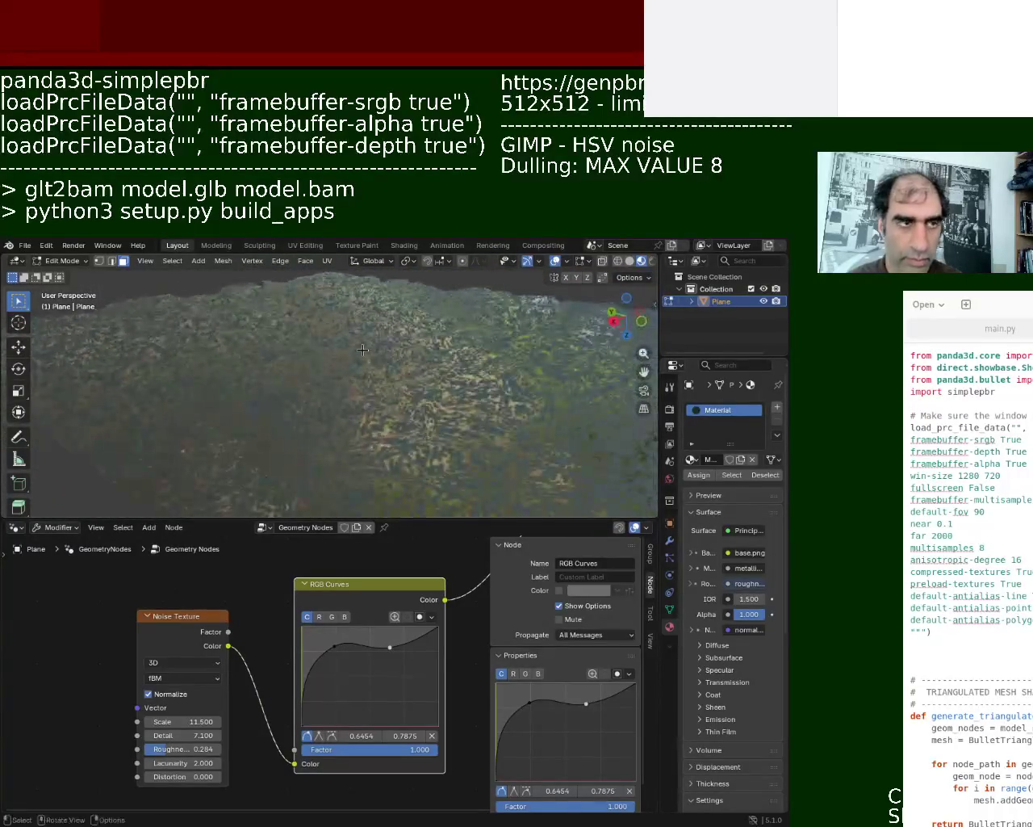
{"action": "key", "text": "ctrl+s"}
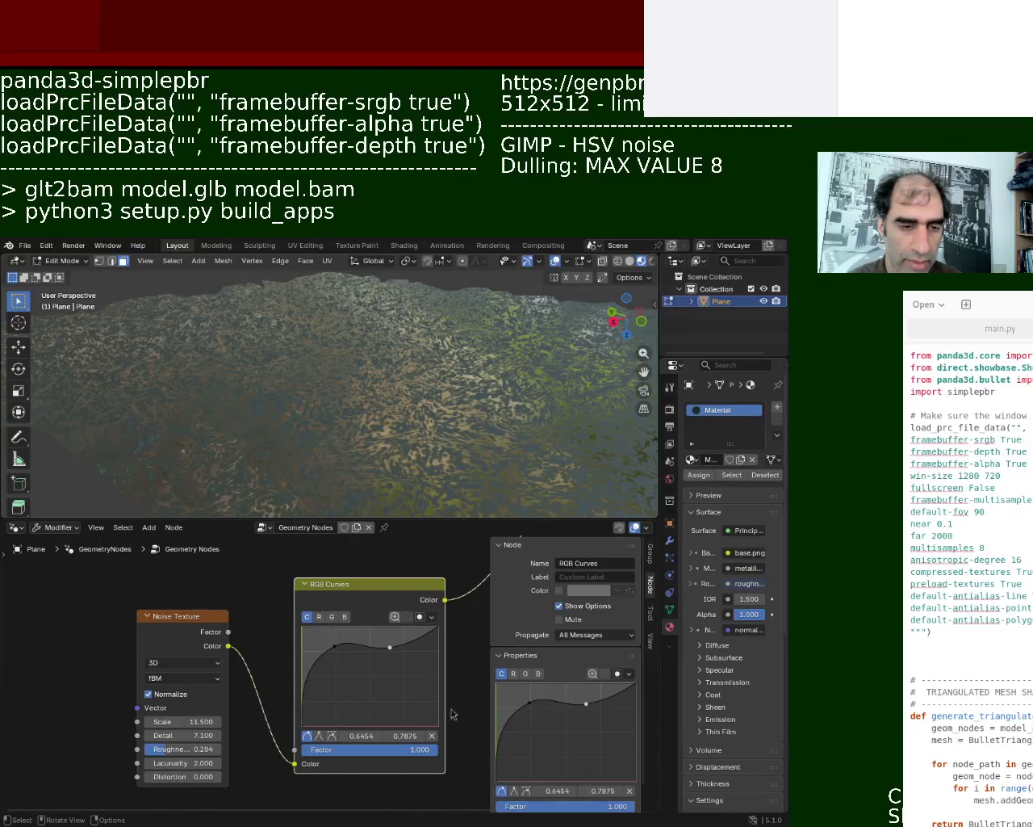
{"action": "left_click", "coordinate": [16, 527]}
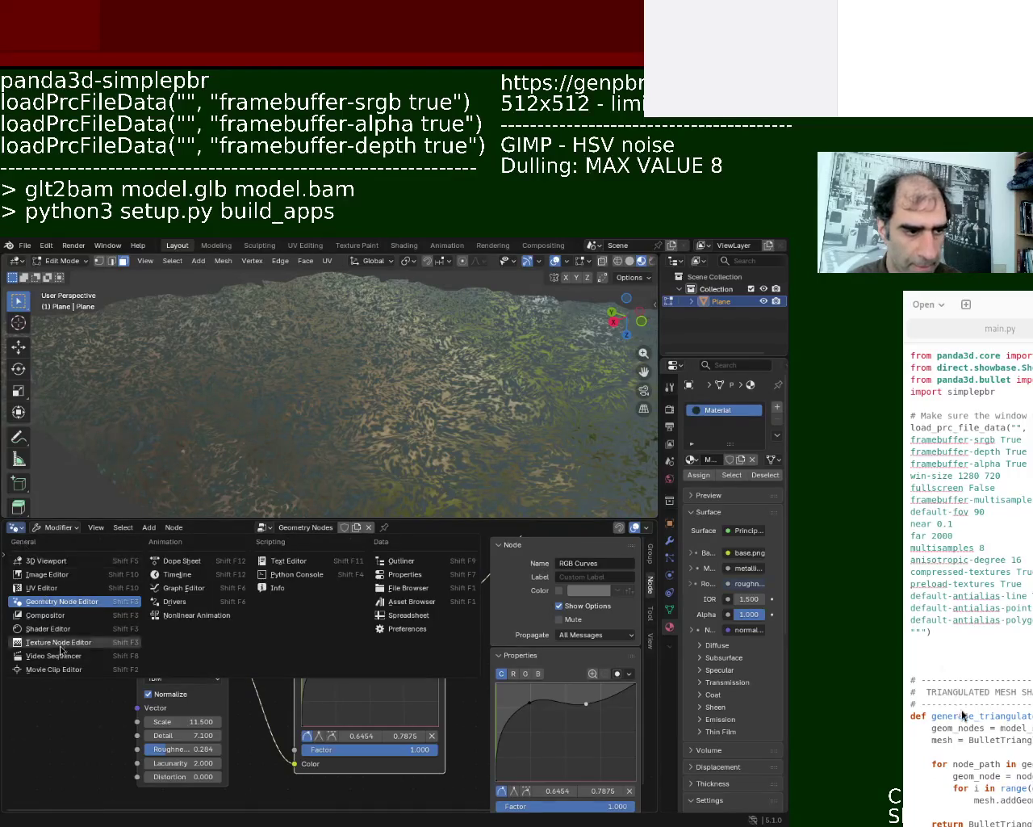
Step: Turn the lower area into a UV editor and show the terrain in Solid shading
{"action": "left_click", "coordinate": [48, 612]}
{"action": "key", "text": "Tab"}
{"action": "key", "text": "Tab"}
{"action": "key", "text": "Tab"}
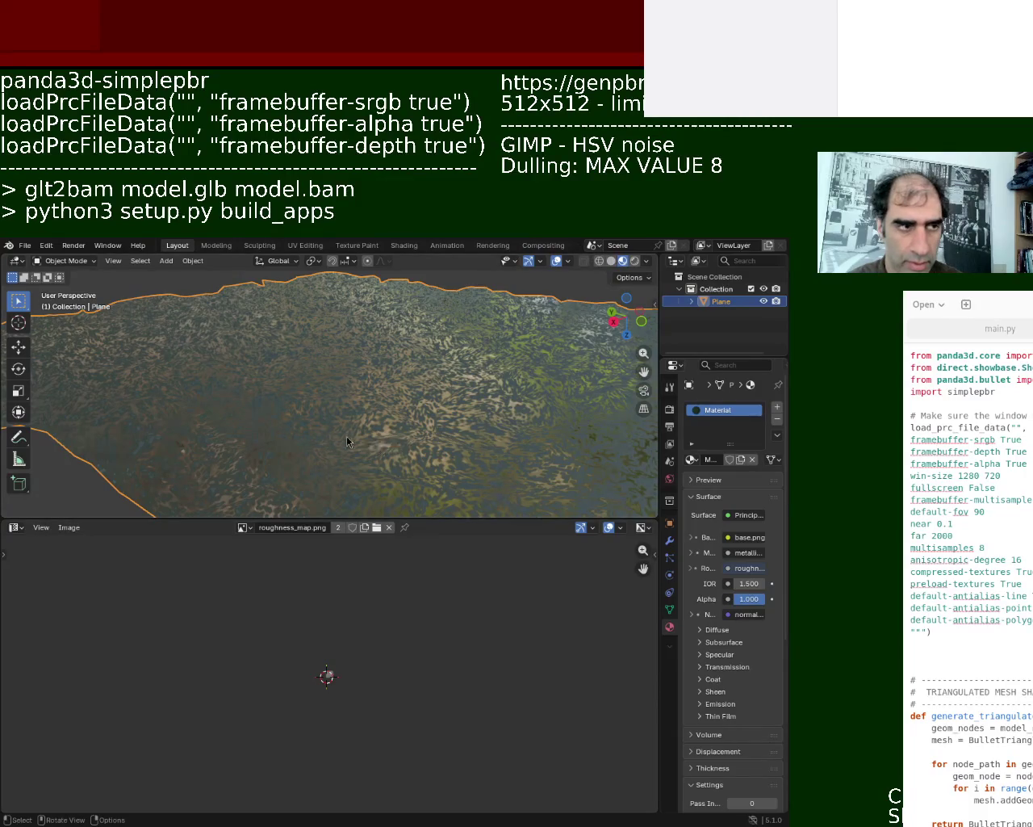
{"action": "key", "text": "Tab"}
{"action": "key", "text": "Tab"}
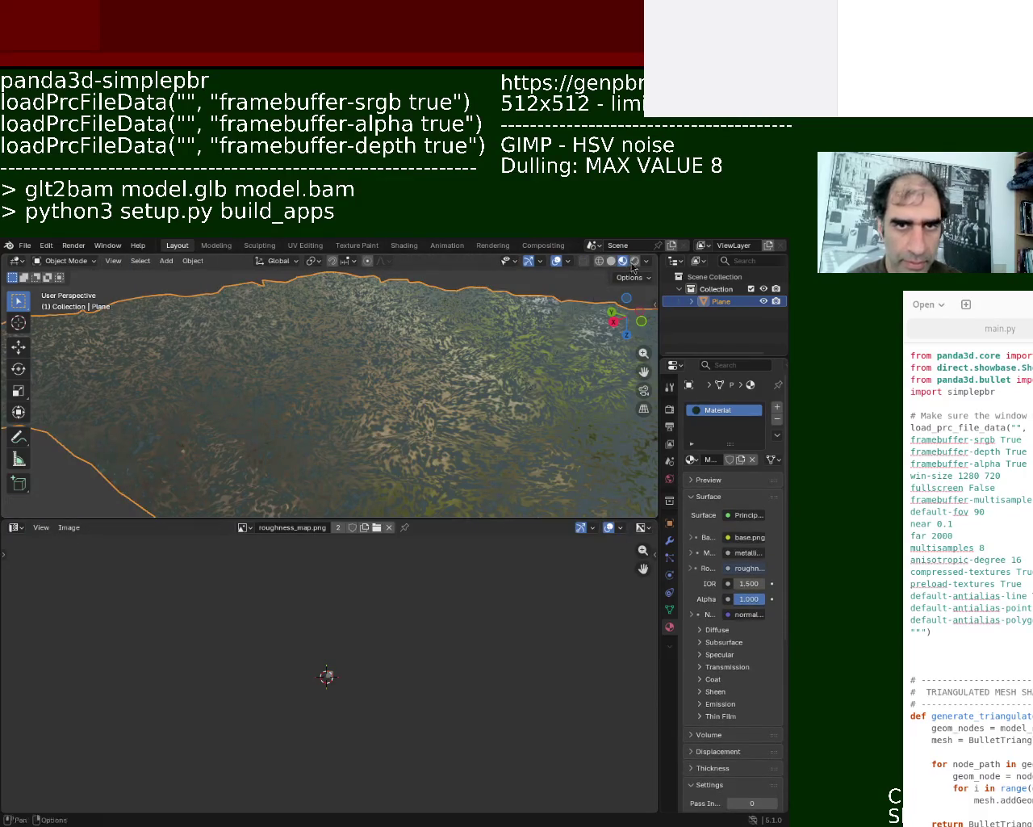
{"action": "left_click", "coordinate": [633, 262]}
{"action": "left_click", "coordinate": [615, 262]}
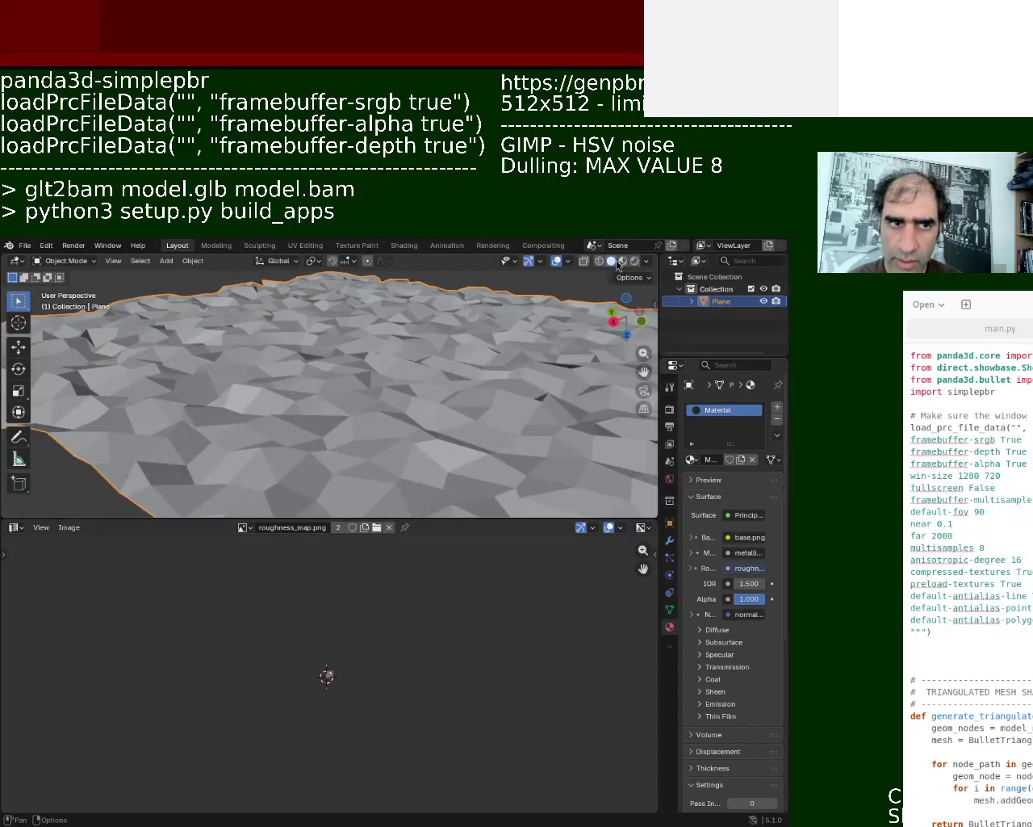
Step: Orbit to an edge-on view of the plane and show its Geometry Nodes modifier settings
{"action": "scroll", "coordinate": [407, 400], "scroll_direction": "down", "scroll_amount": 5}
{"action": "mouse_move", "coordinate": [406, 397]}
{"action": "middle_mouse_down"}
{"action": "mouse_move", "coordinate": [405, 338]}
{"action": "mouse_move", "coordinate": [368, 382]}
{"action": "mouse_move", "coordinate": [391, 336]}
{"action": "mouse_move", "coordinate": [404, 346]}
{"action": "mouse_move", "coordinate": [354, 367]}
{"action": "middle_mouse_up"}
{"action": "key", "text": "Tab"}
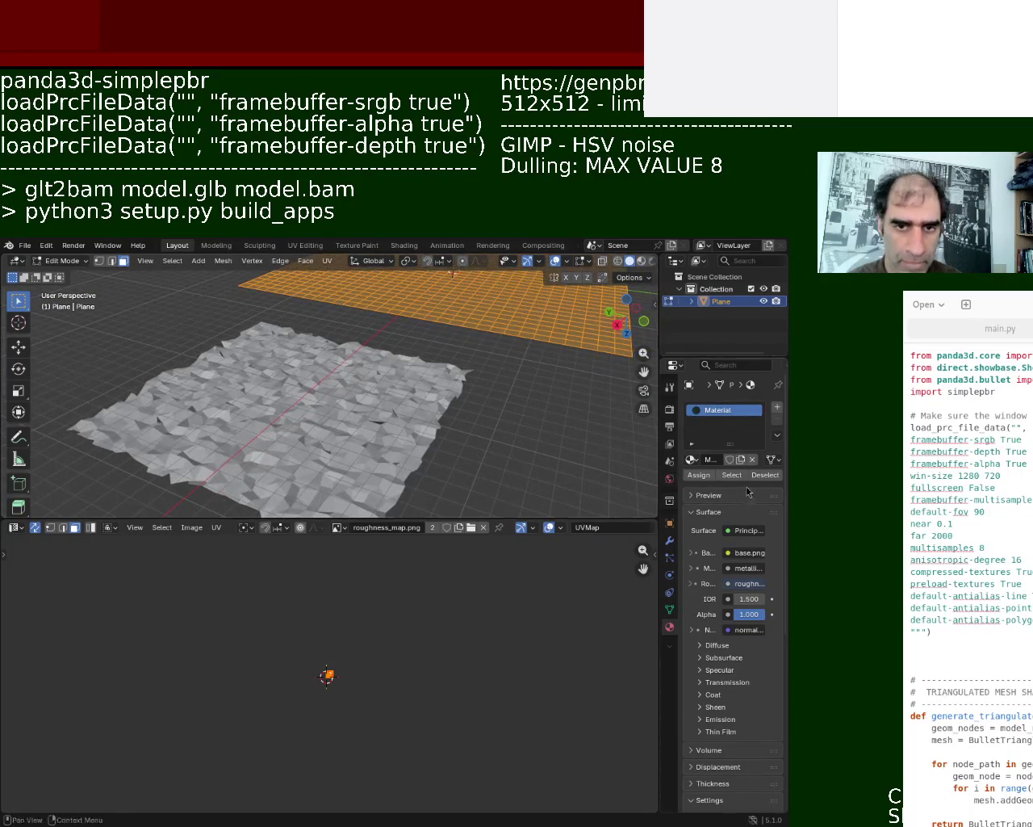
{"action": "middle_click_drag", "start_coordinate": [412, 440], "coordinate": [427, 404]}
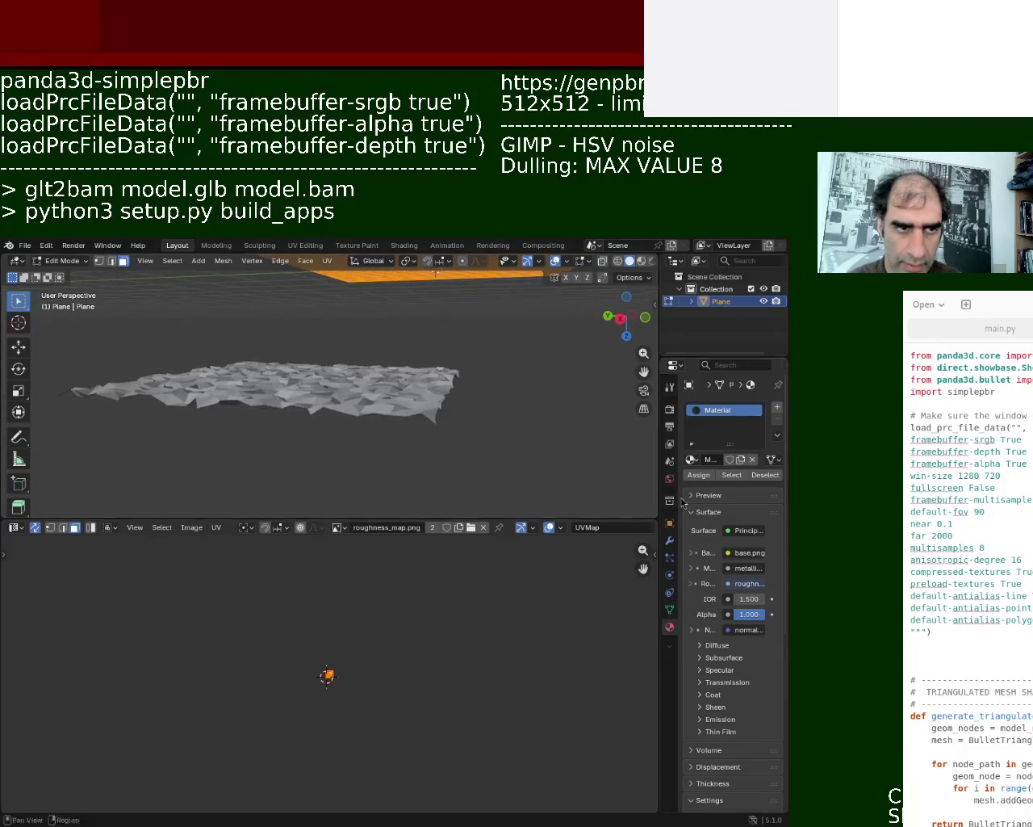
{"action": "left_click", "coordinate": [670, 541]}
{"action": "key", "text": "Tab"}
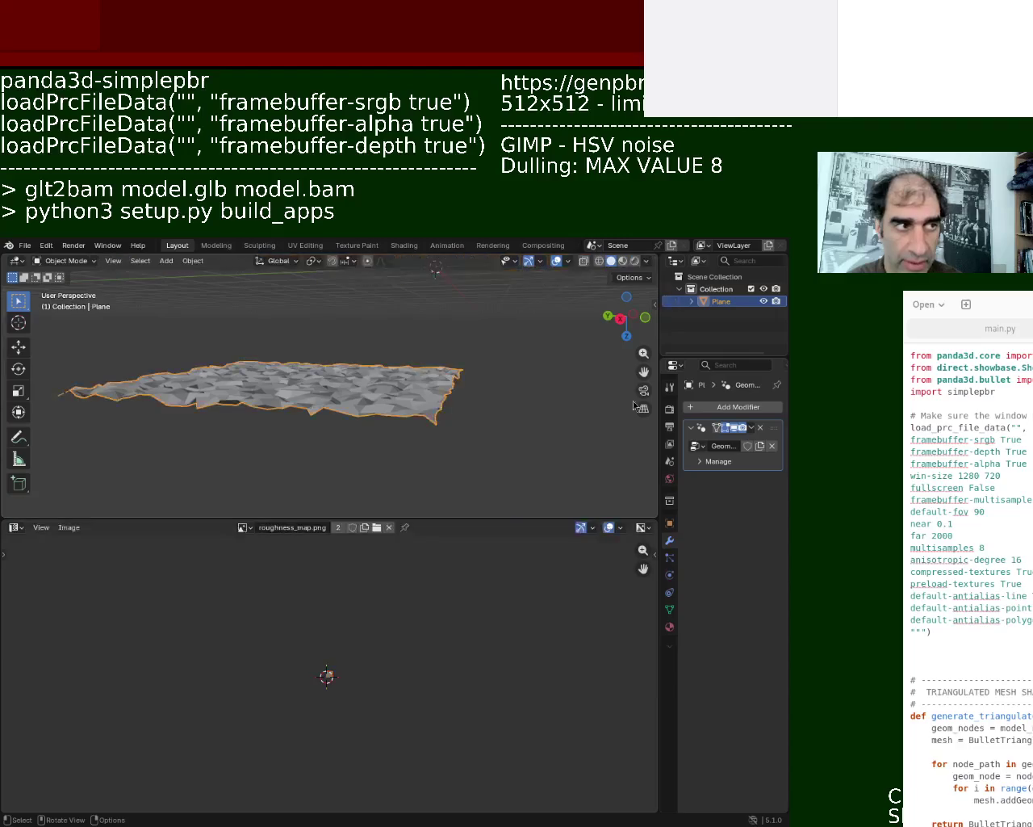
Step: Apply the Geometry Nodes modifier to the terrain mesh
{"action": "left_click", "coordinate": [751, 426]}
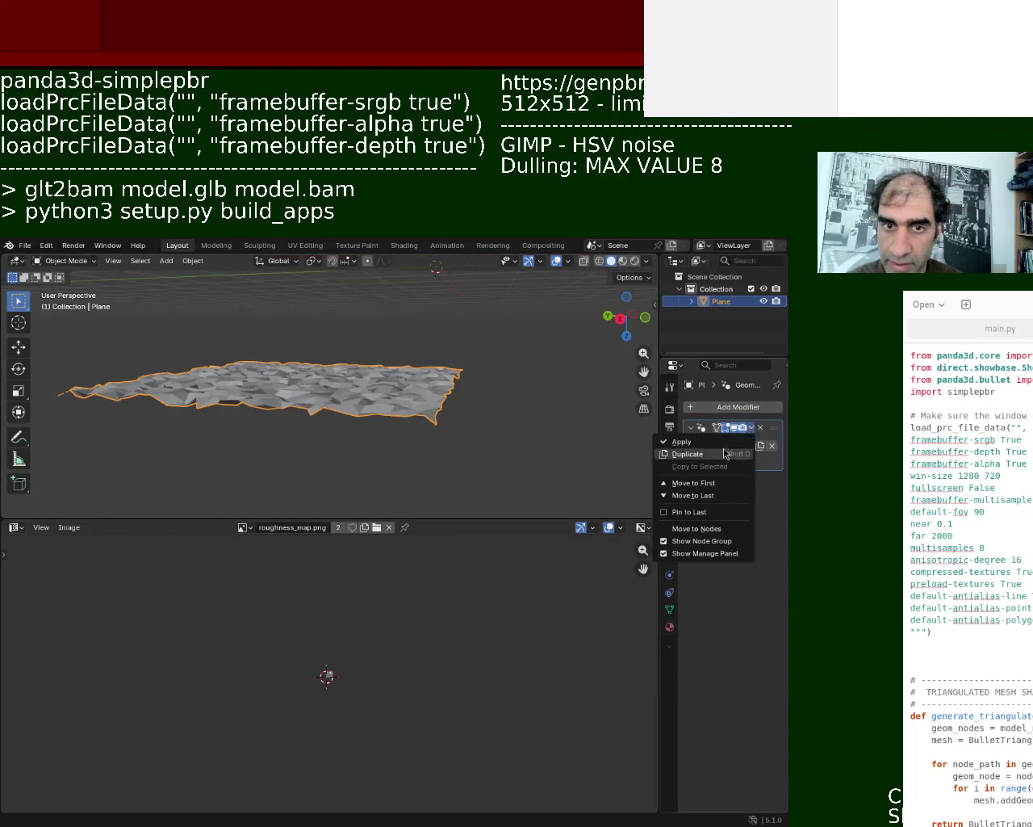
{"action": "left_click", "coordinate": [694, 451]}
{"action": "mouse_move", "coordinate": [453, 347]}
{"action": "middle_mouse_down"}
{"action": "mouse_move", "coordinate": [454, 377]}
{"action": "mouse_move", "coordinate": [443, 341]}
{"action": "middle_mouse_up"}
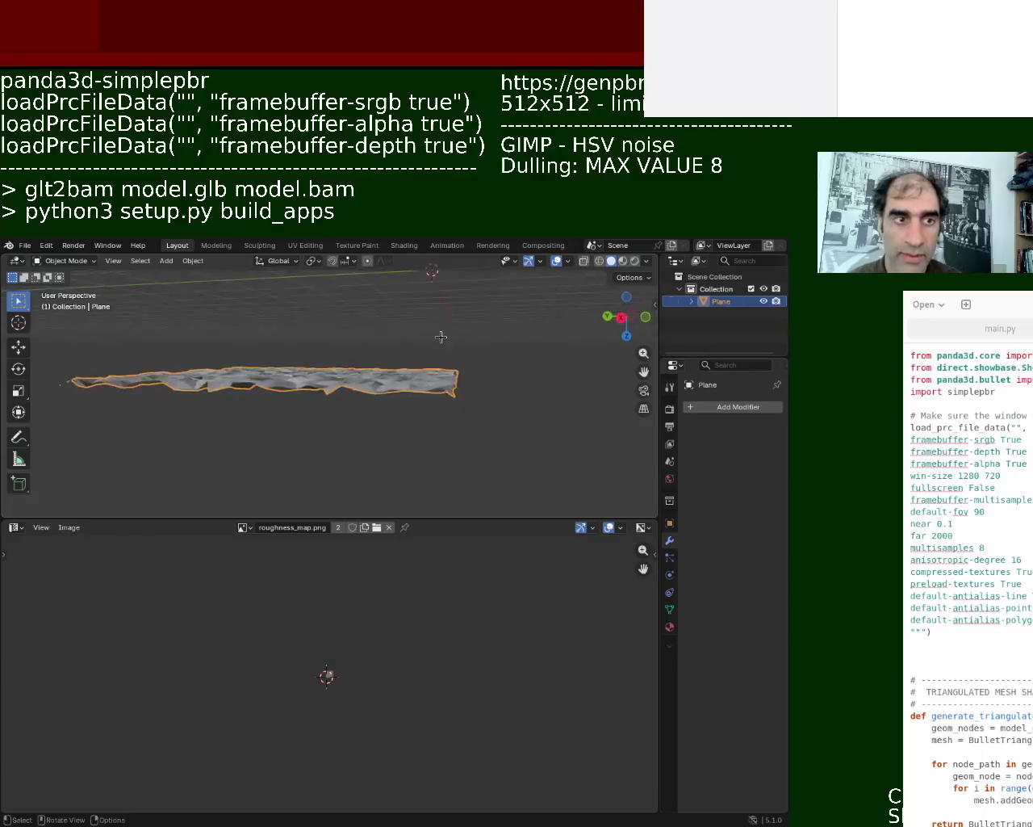
Step: Smart UV Project the whole terrain mesh in Edit Mode
{"action": "key", "text": "Tab"}
{"action": "left_click", "coordinate": [15, 529]}
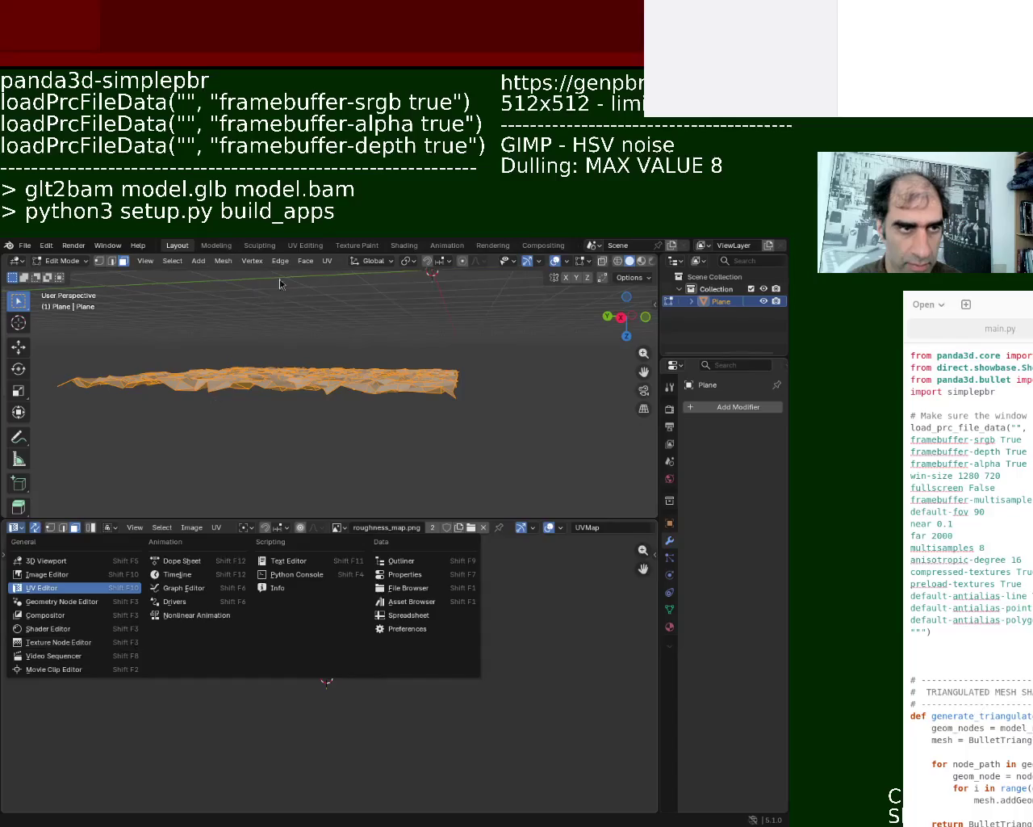
{"action": "left_click", "coordinate": [316, 258]}
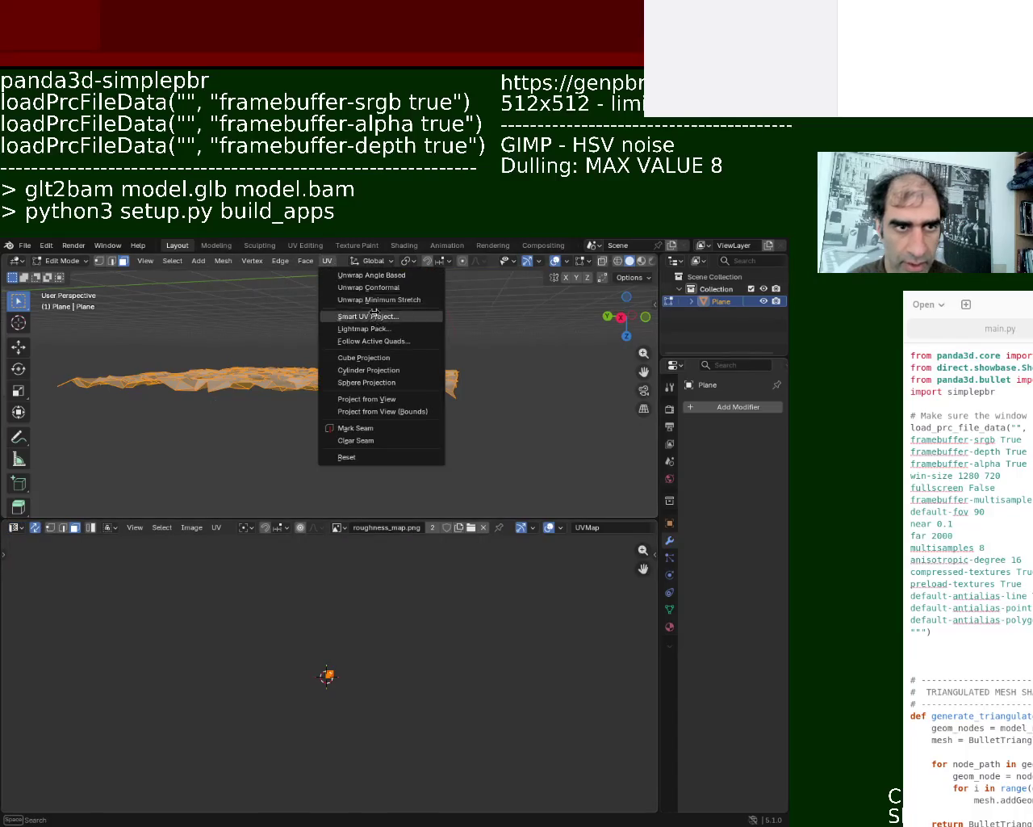
{"action": "left_click", "coordinate": [355, 312]}
{"action": "left_click", "coordinate": [367, 433]}
Step: Scale the tiny UV island up into a large square over roughness_map.png
{"action": "left_click", "coordinate": [15, 528]}
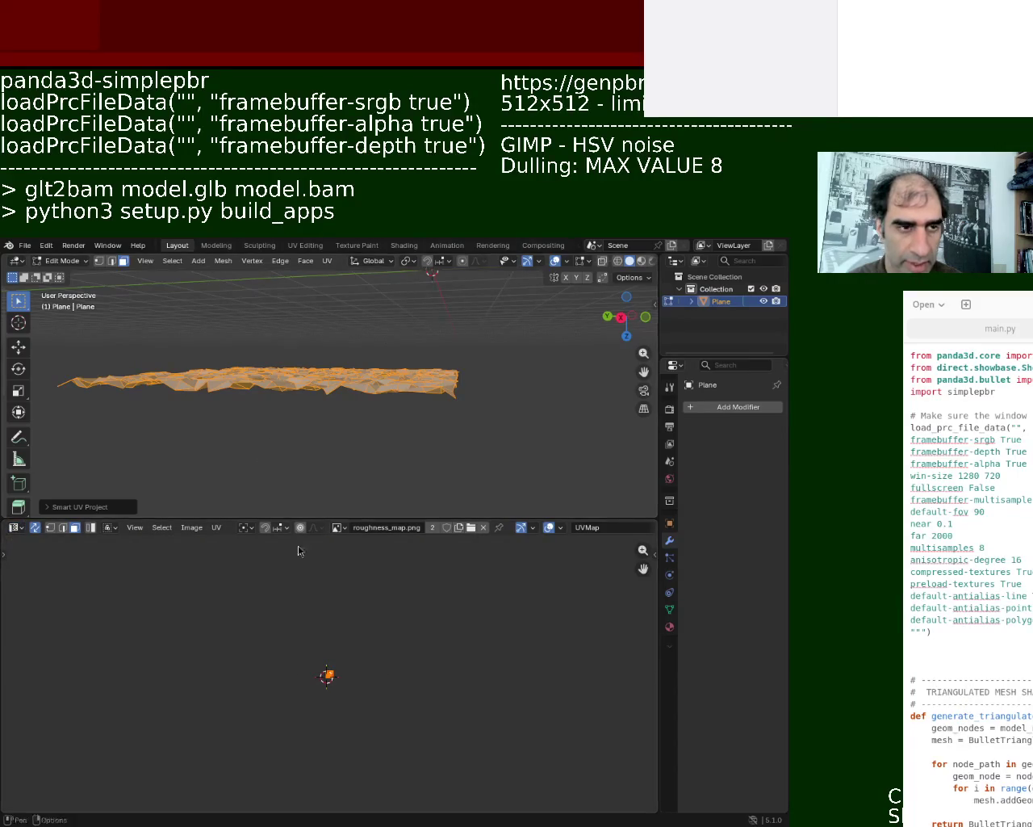
{"action": "key", "text": "s"}
{"action": "left_click", "coordinate": [646, 694]}
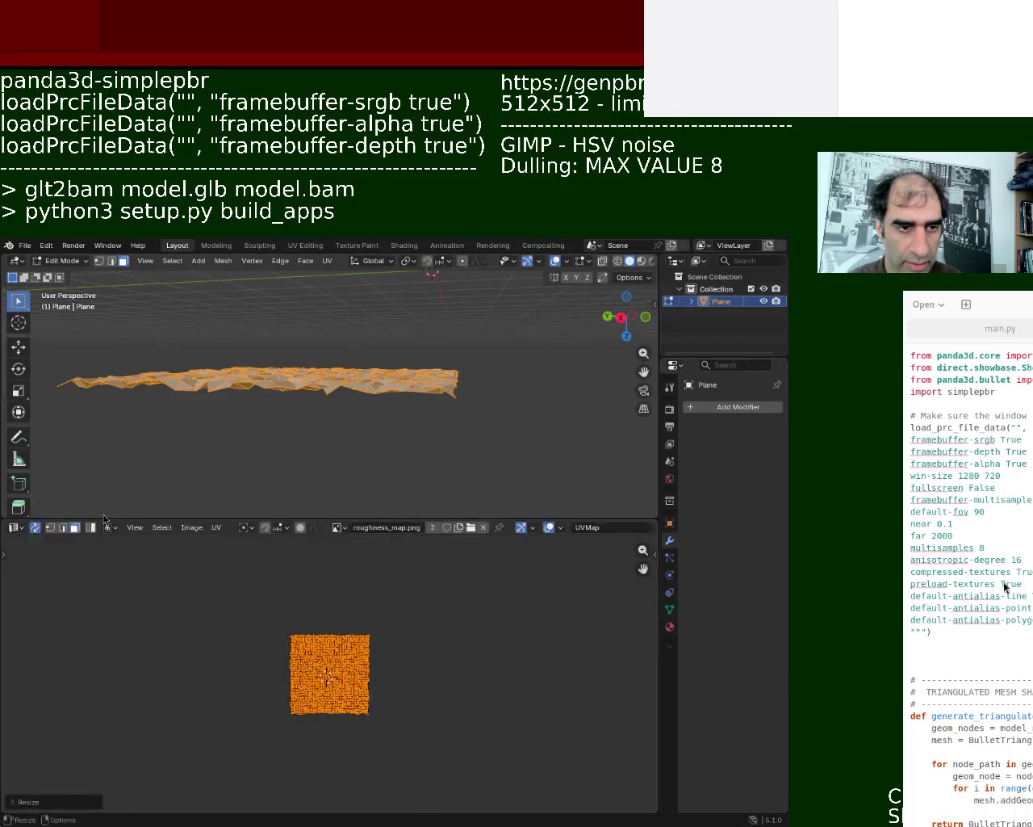